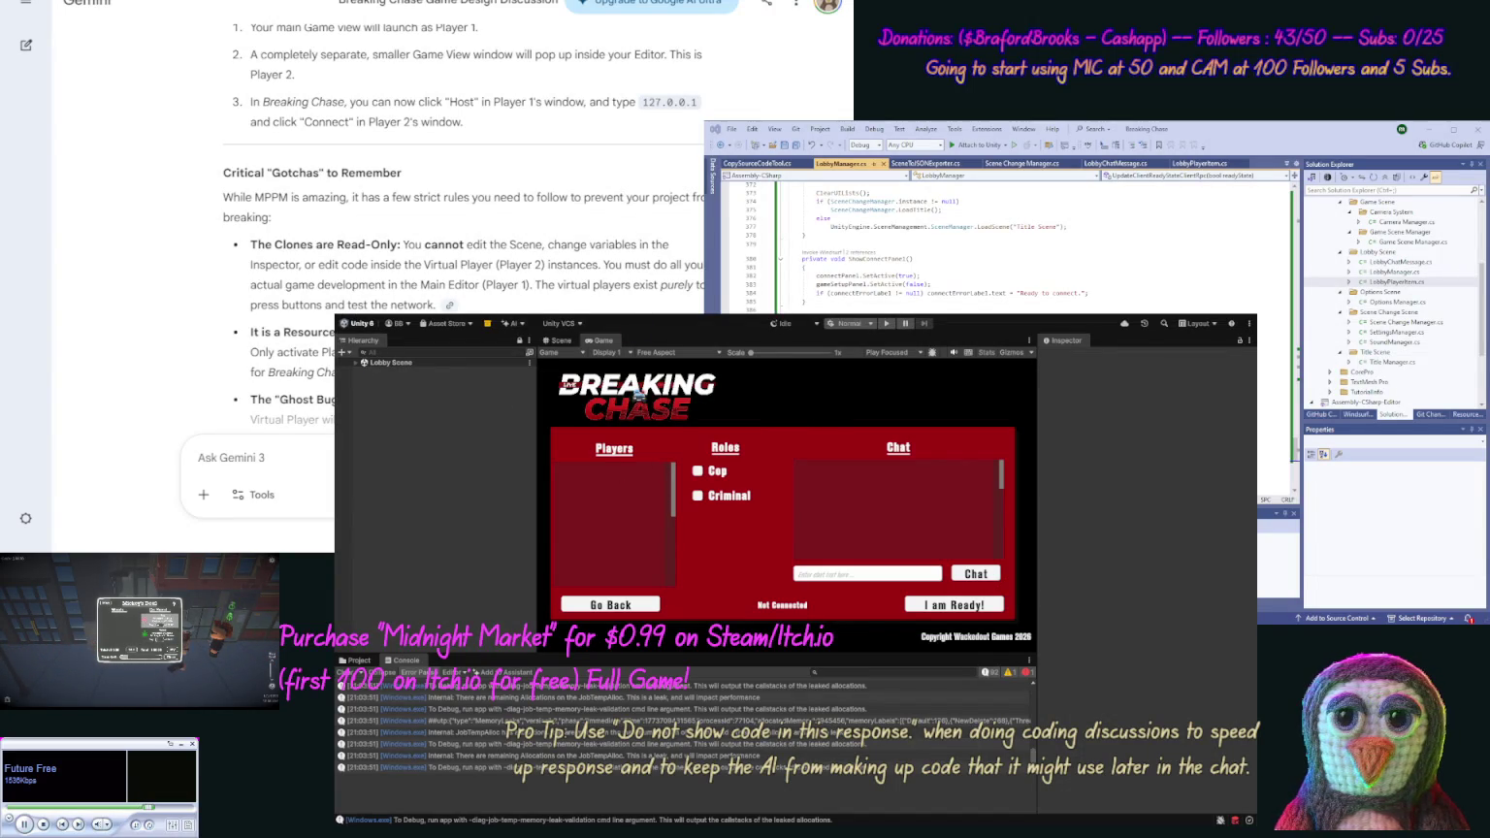
# Enter Play mode so Breaking Chase loads its title menu with Host/Connect, Game Options and Exit
pyautogui.click(886, 326)
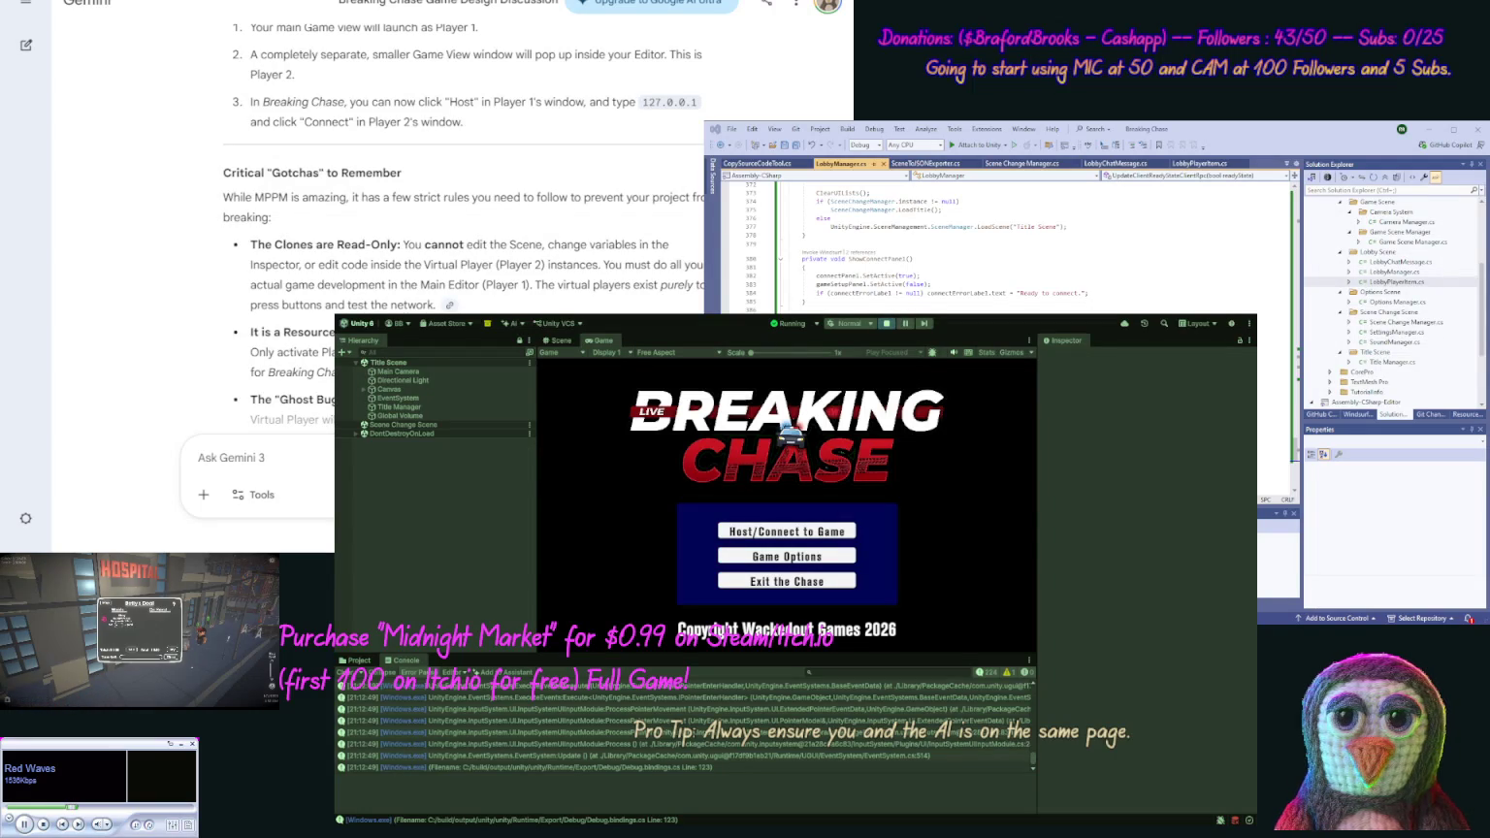
# Host a Breaking Chase lobby as player 'test 1' and take the Cop role
pyautogui.click(748, 534)
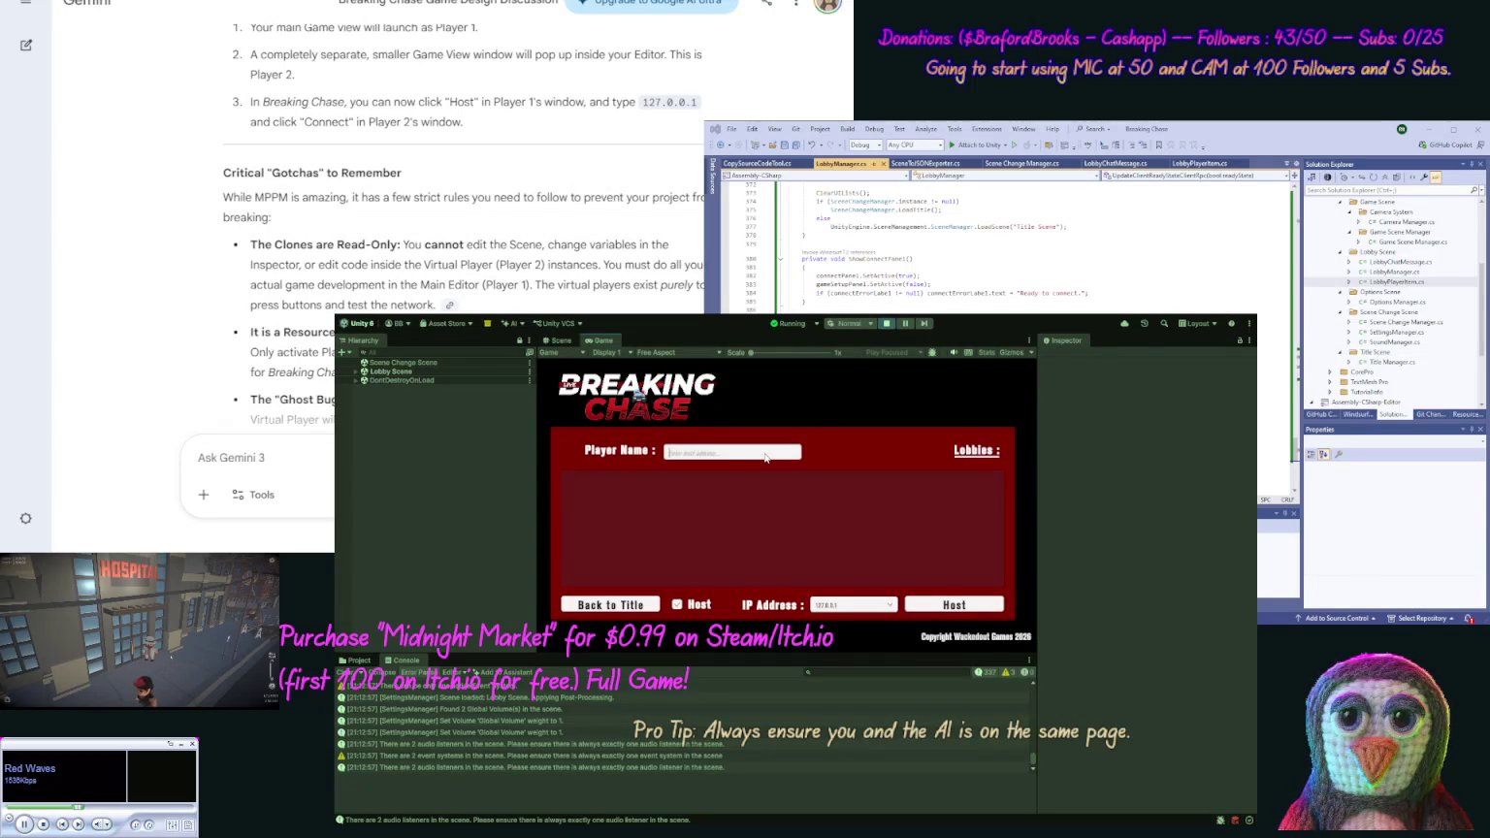
pyautogui.write('test 1')
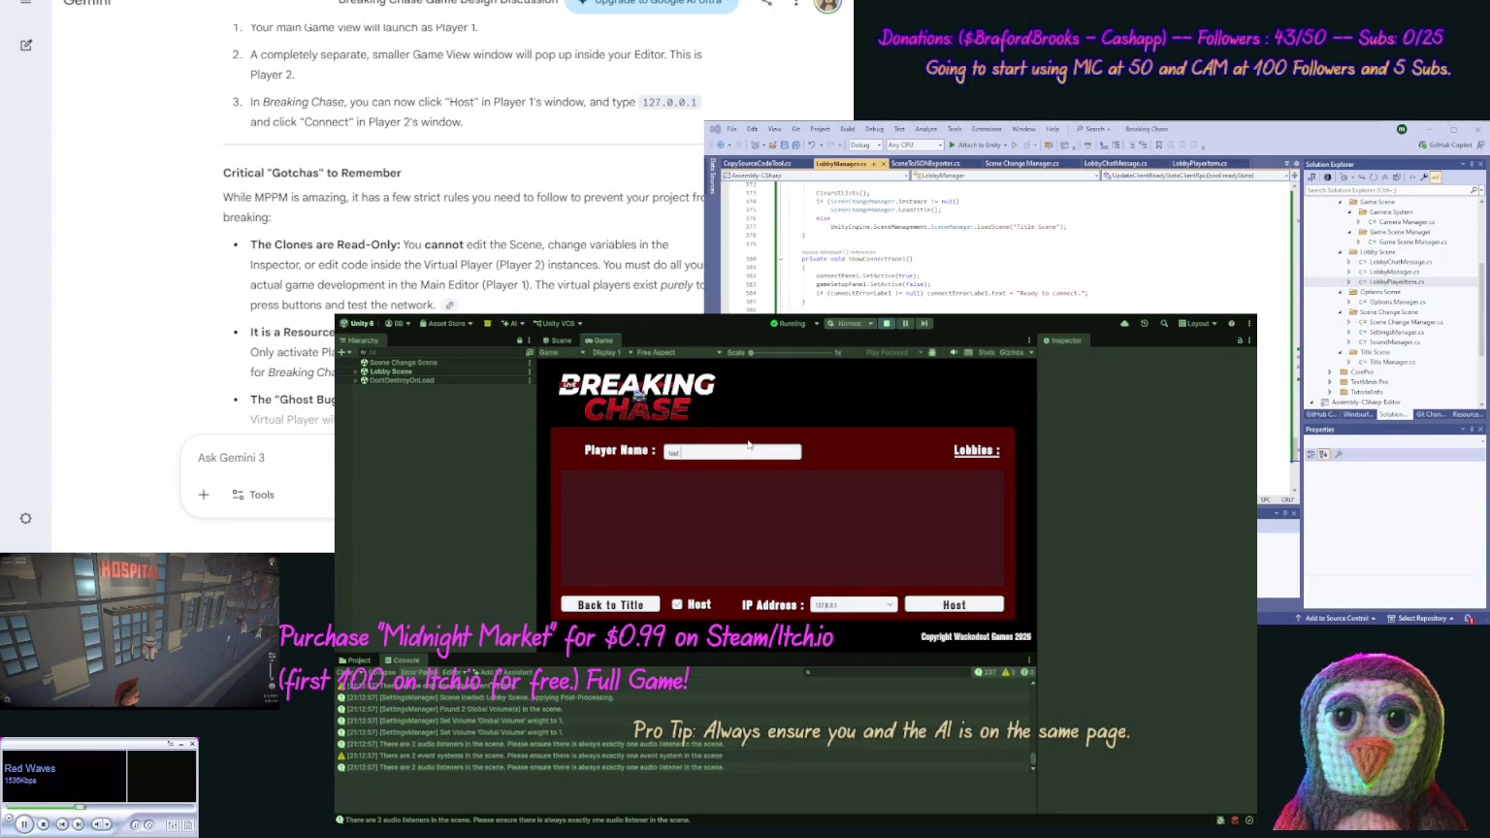
pyautogui.click(924, 606)
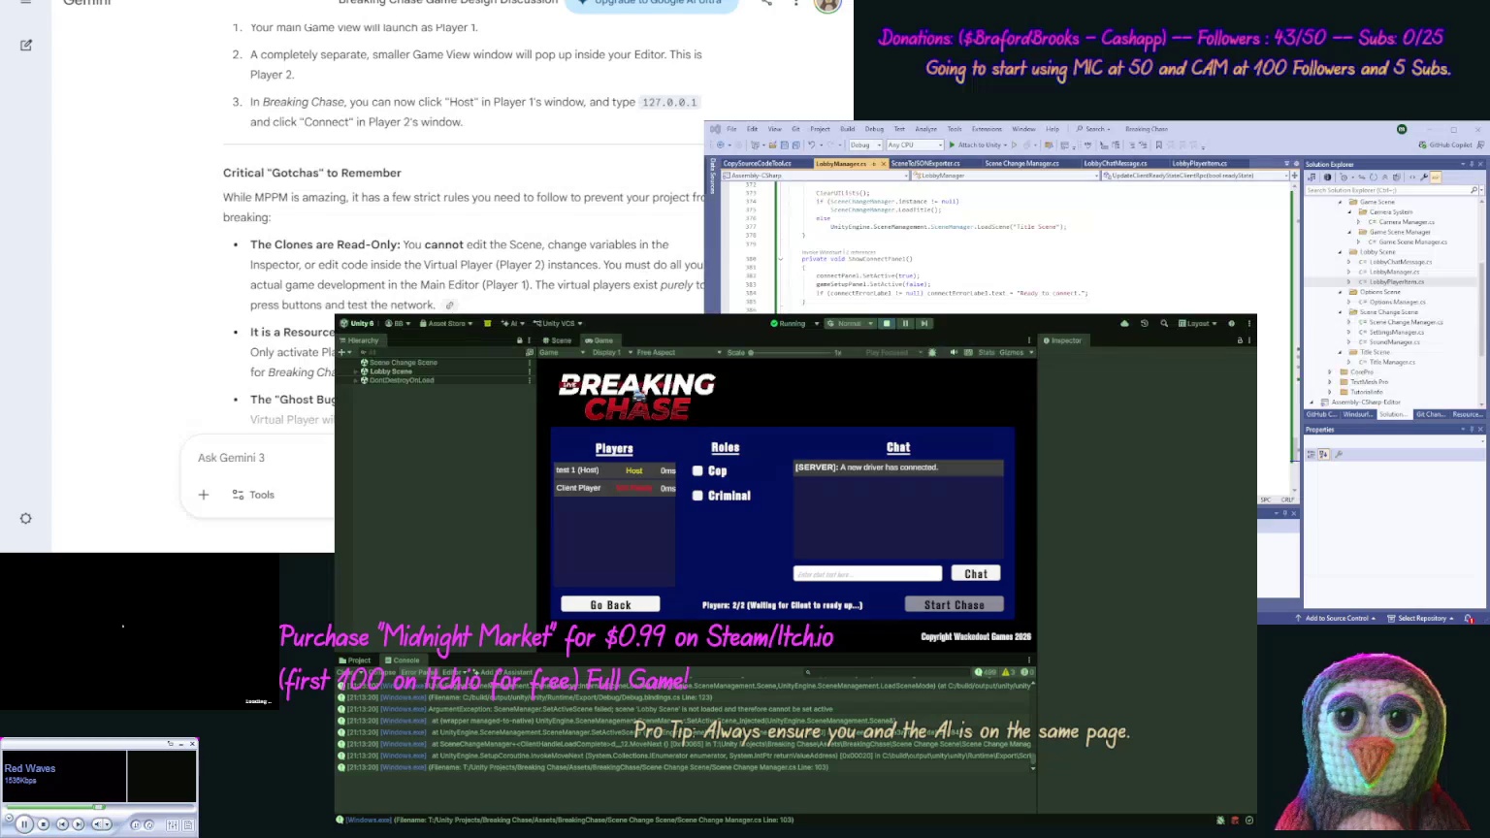
pyautogui.click(697, 471)
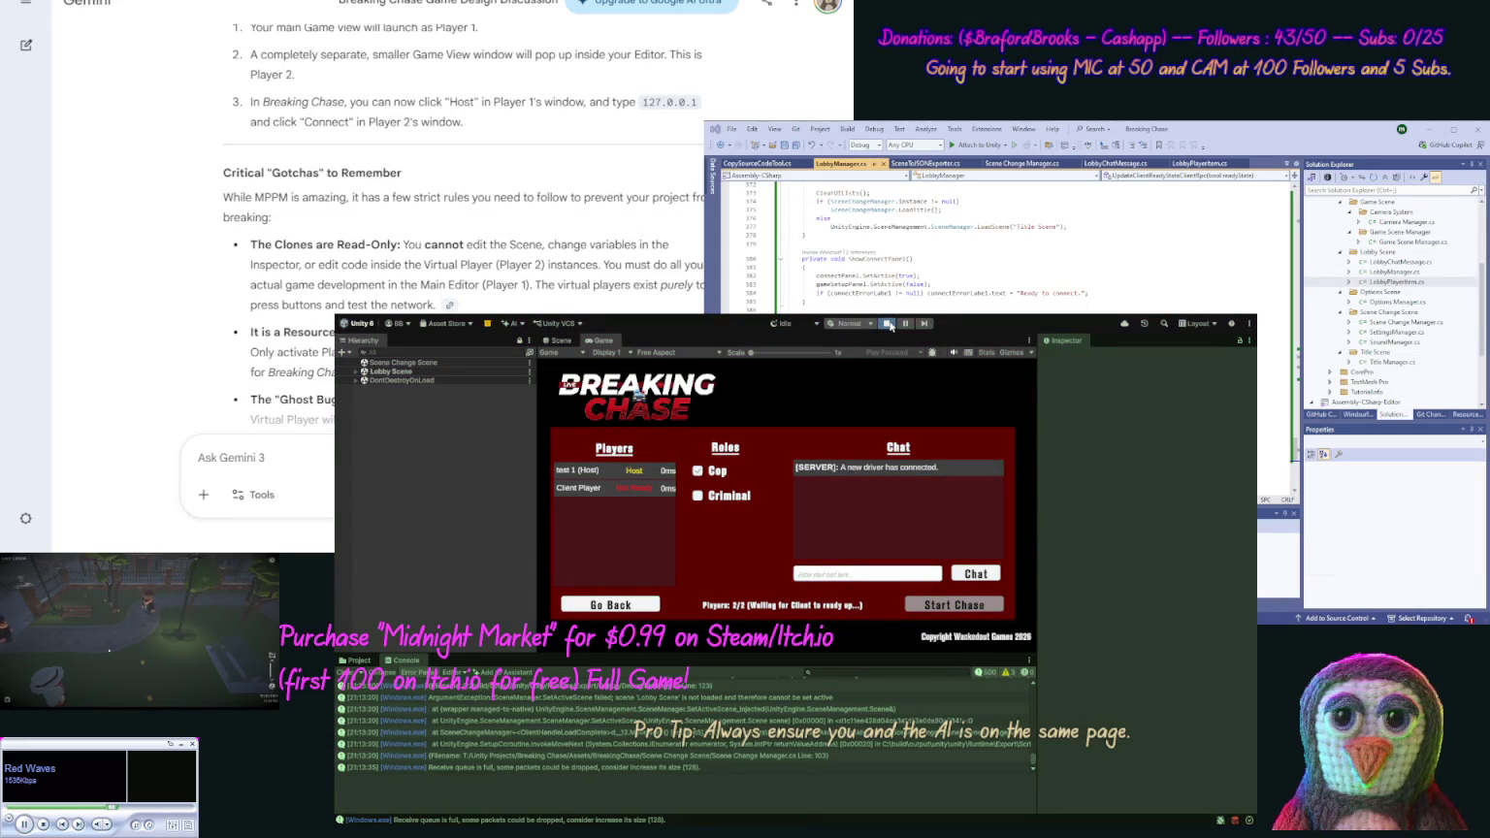
# Stop play mode and report to Gemini that the client fades before the host's start signal
pyautogui.hotkey('ctrl', 'p')
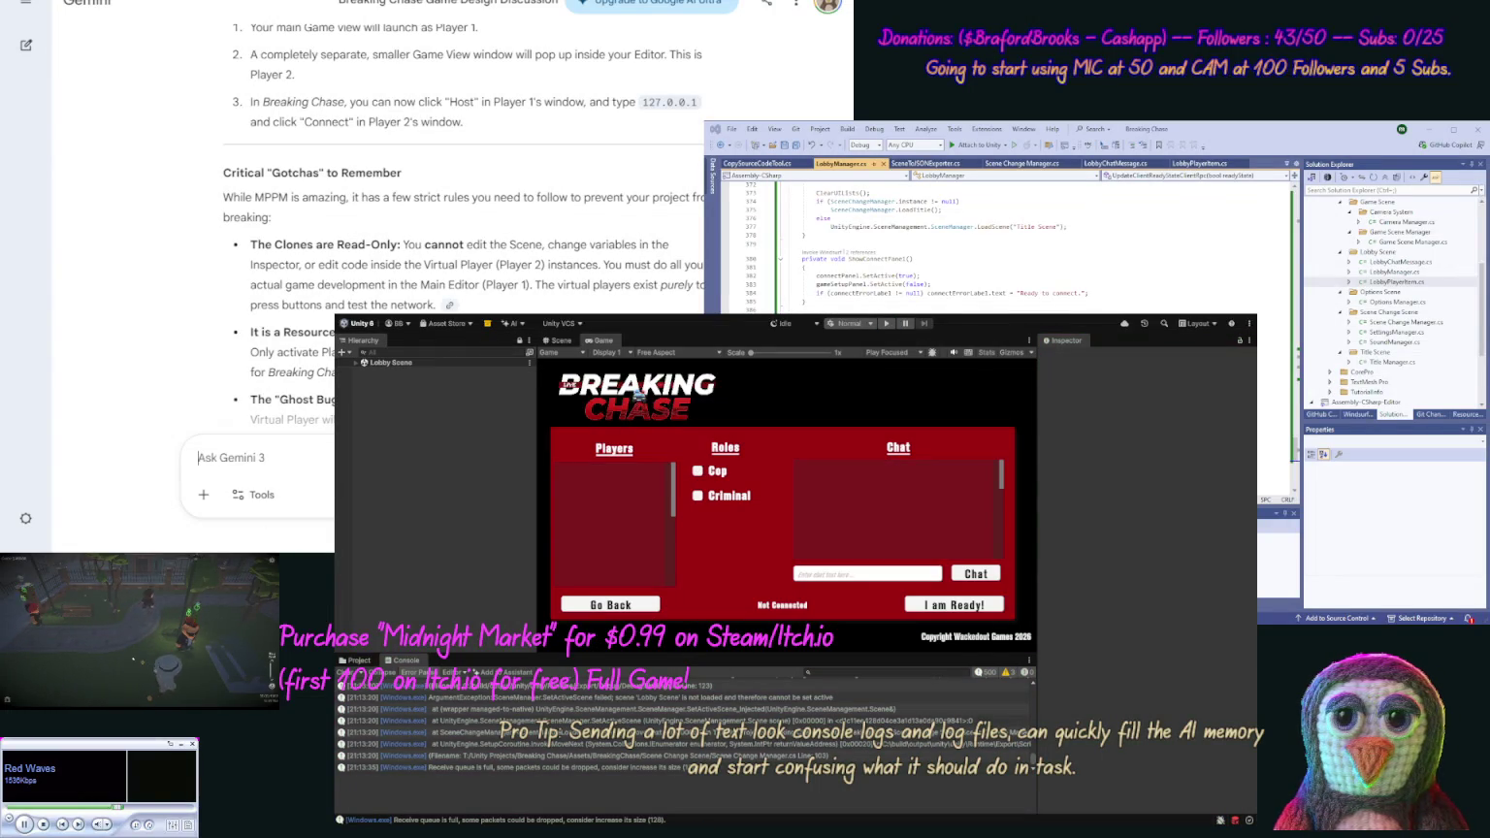
pyautogui.click(198, 457)
pyautogui.write('Seems o')
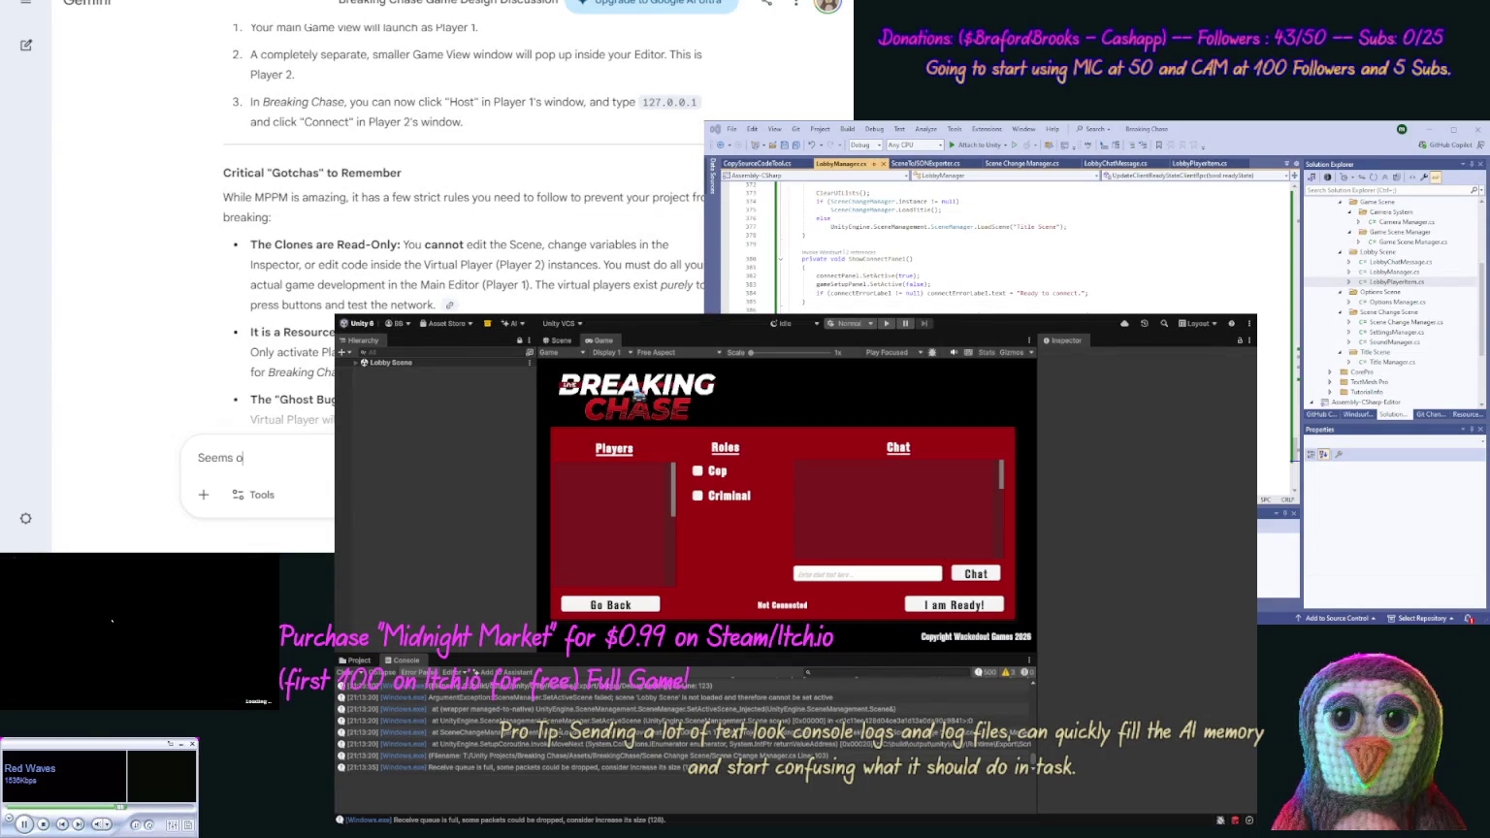
pyautogui.write('ur Clientf')
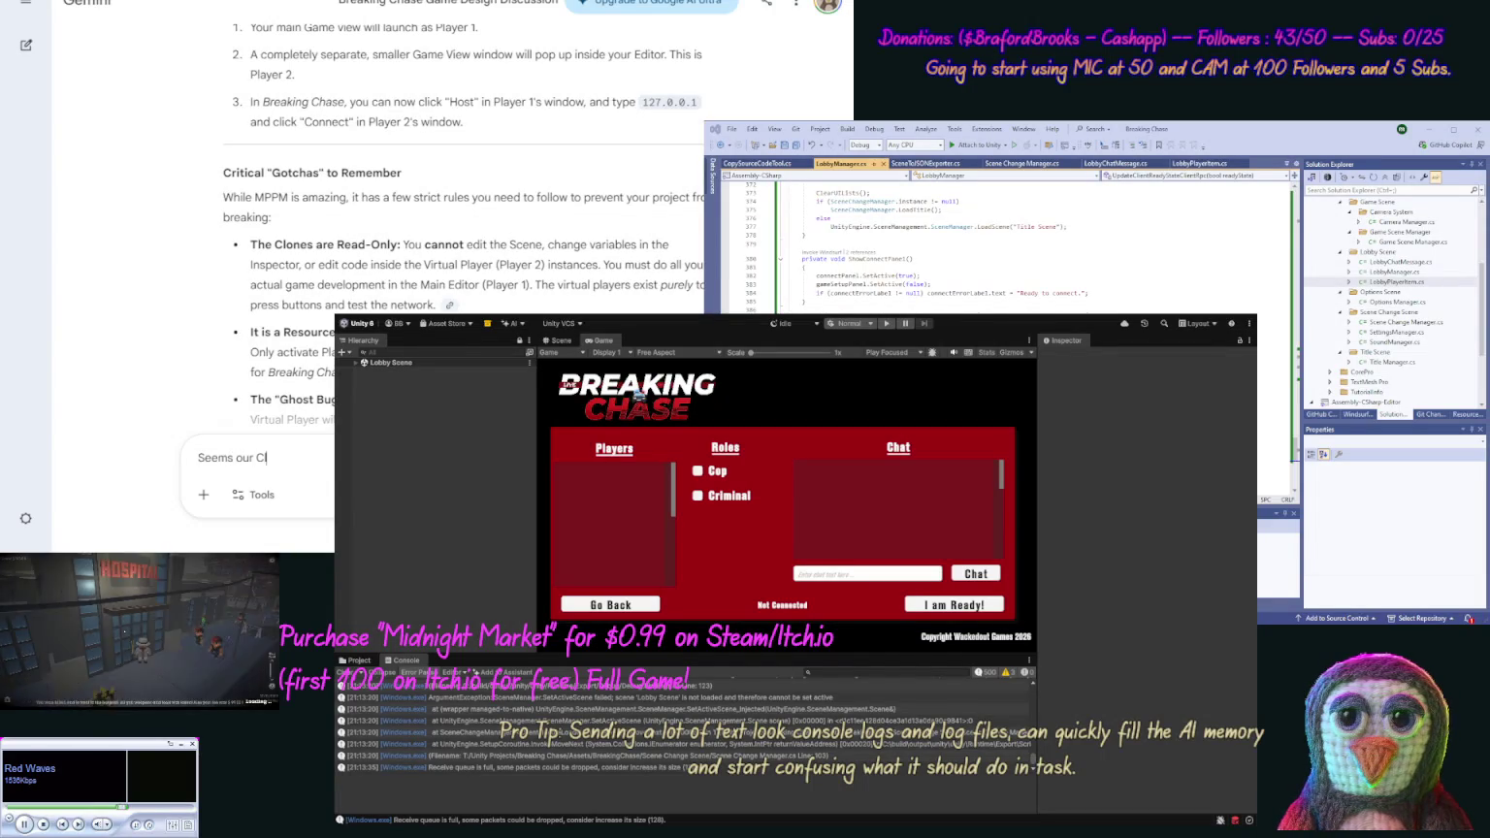
pyautogui.write('ades dire')
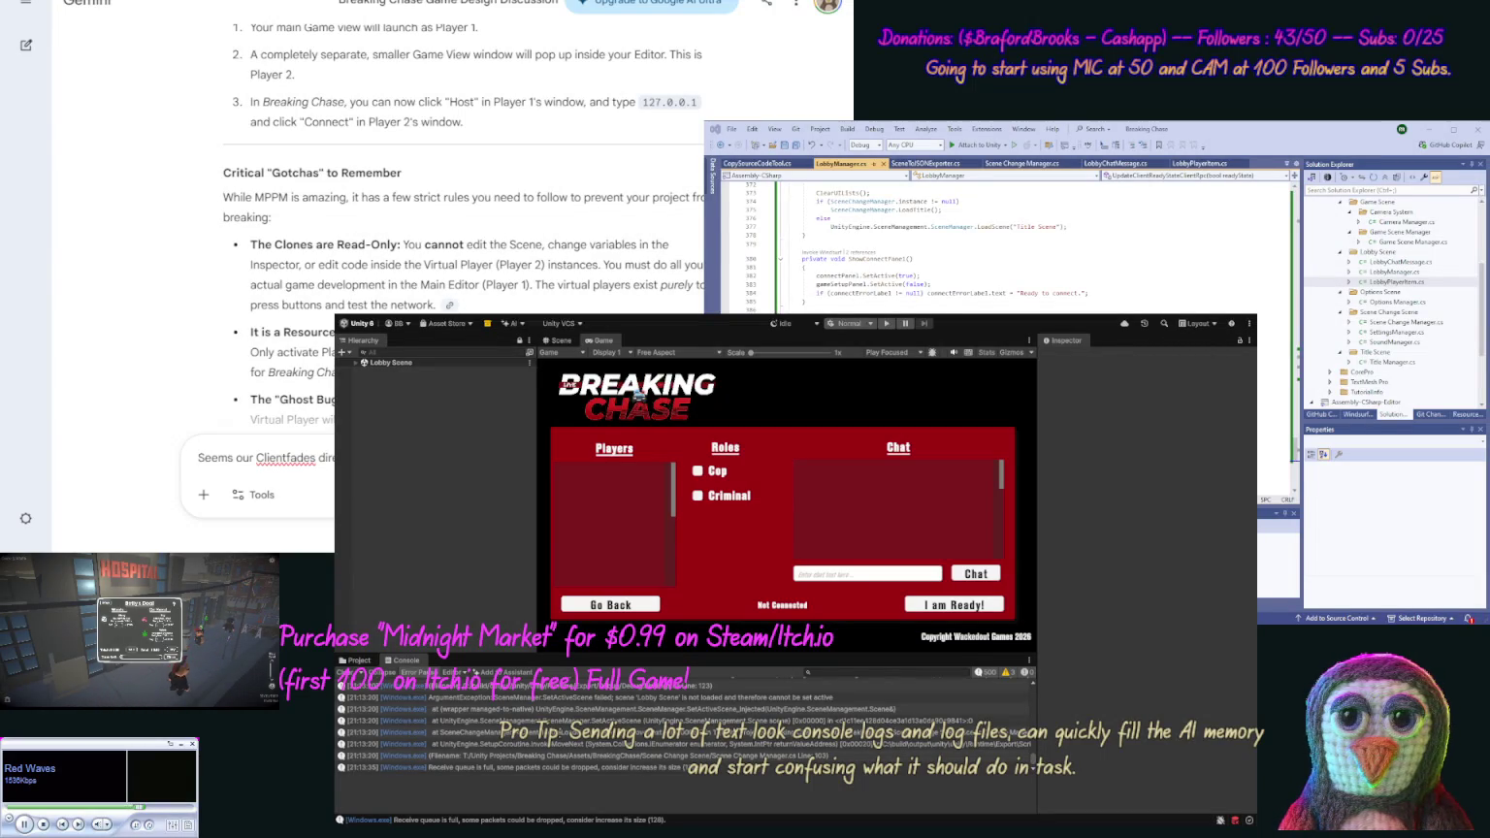
pyautogui.write('host sends the st')
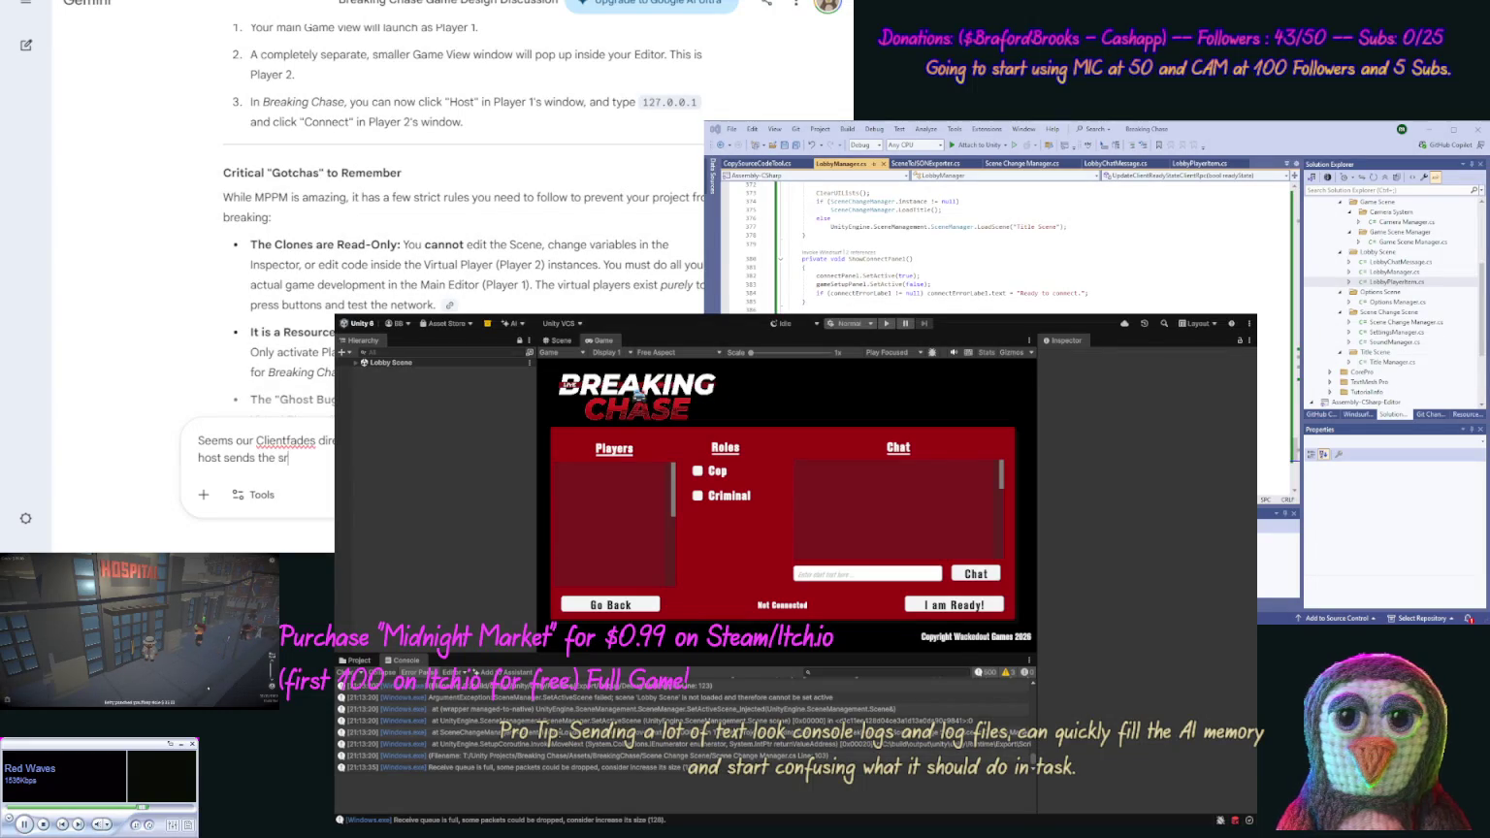
pyautogui.write('art')
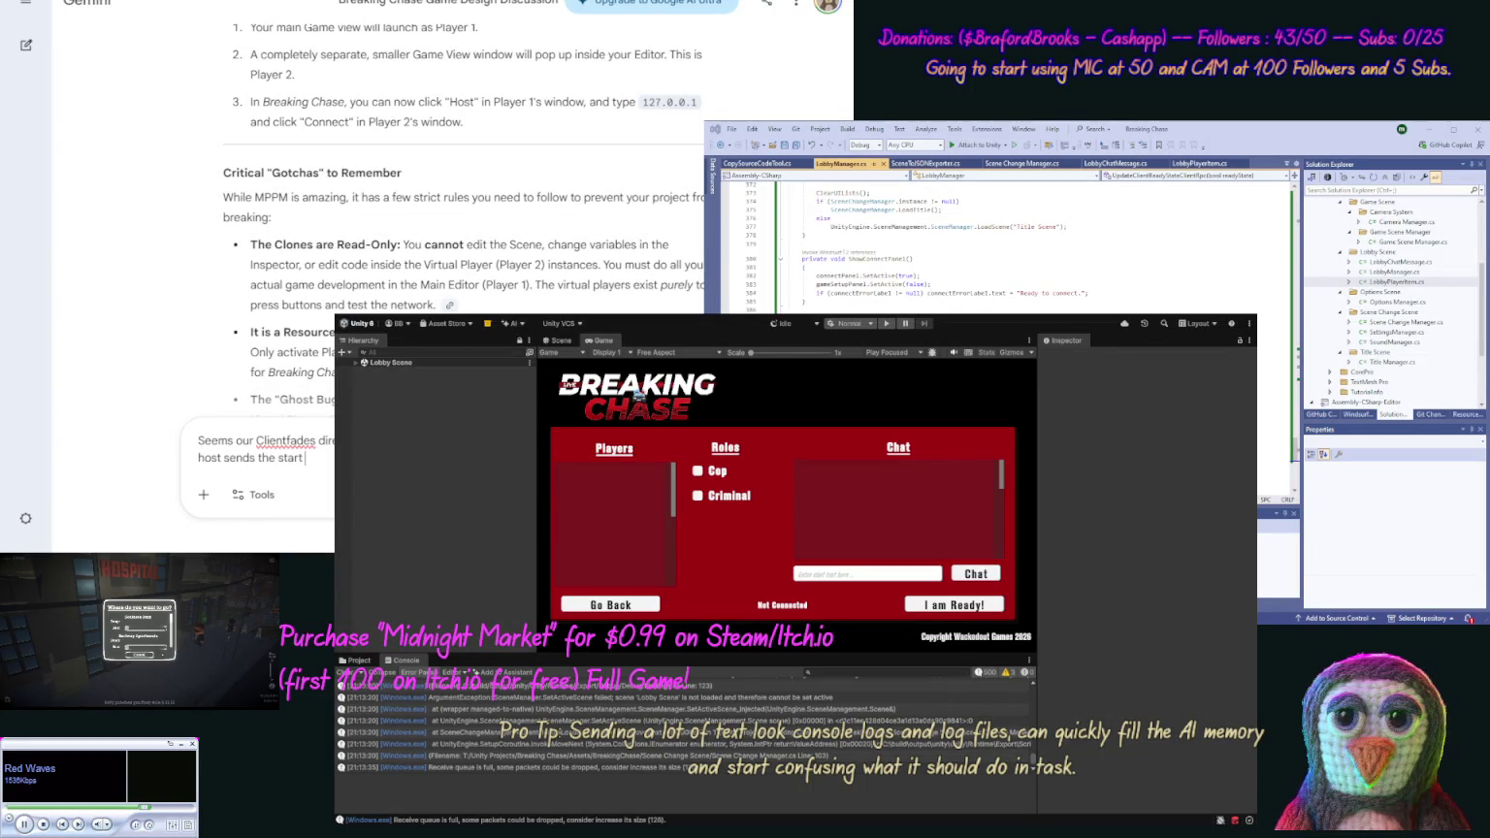
pyautogui.write(' signal')
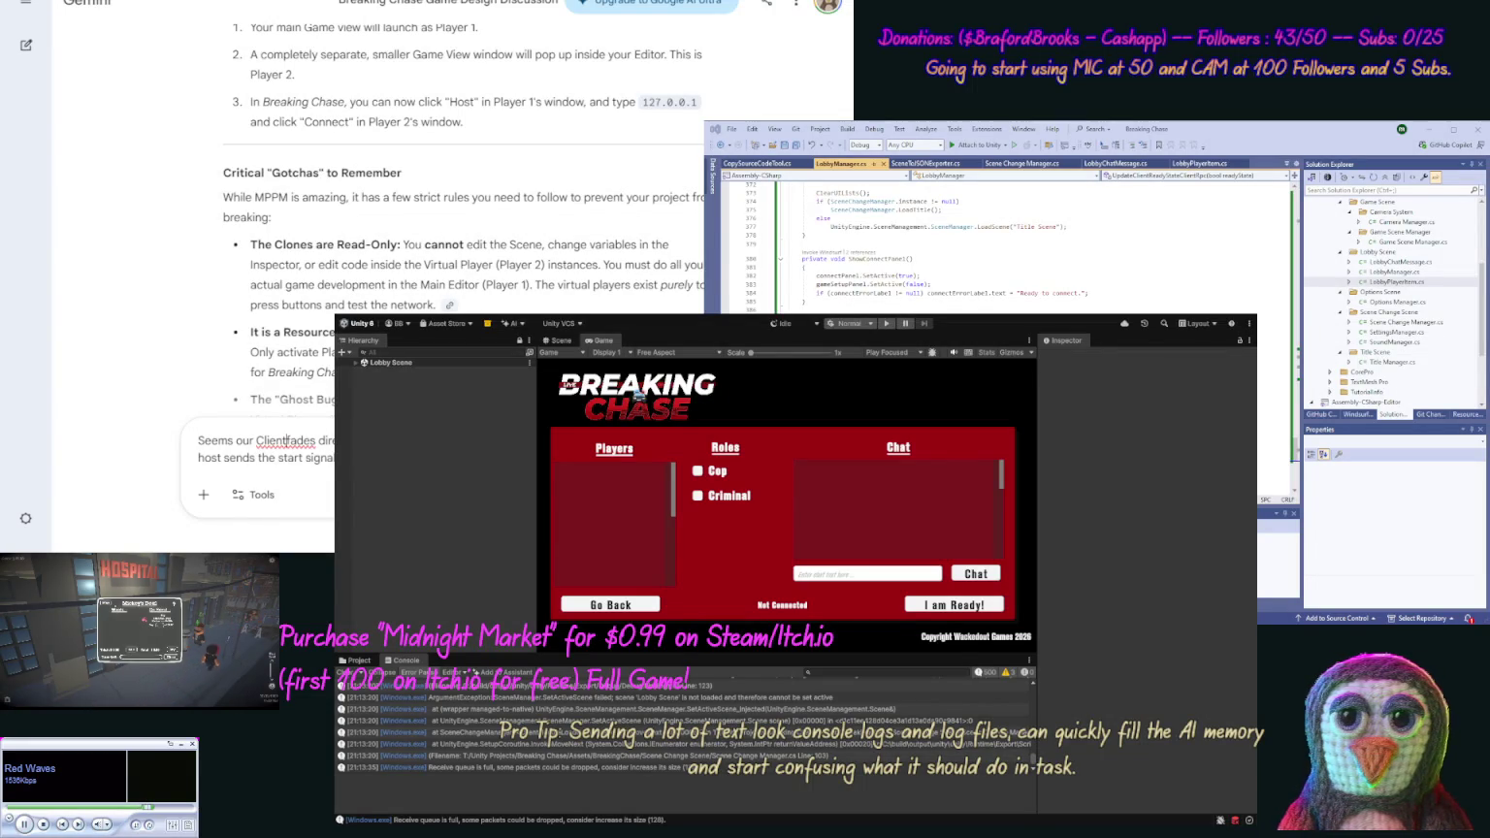
pyautogui.press('Return')
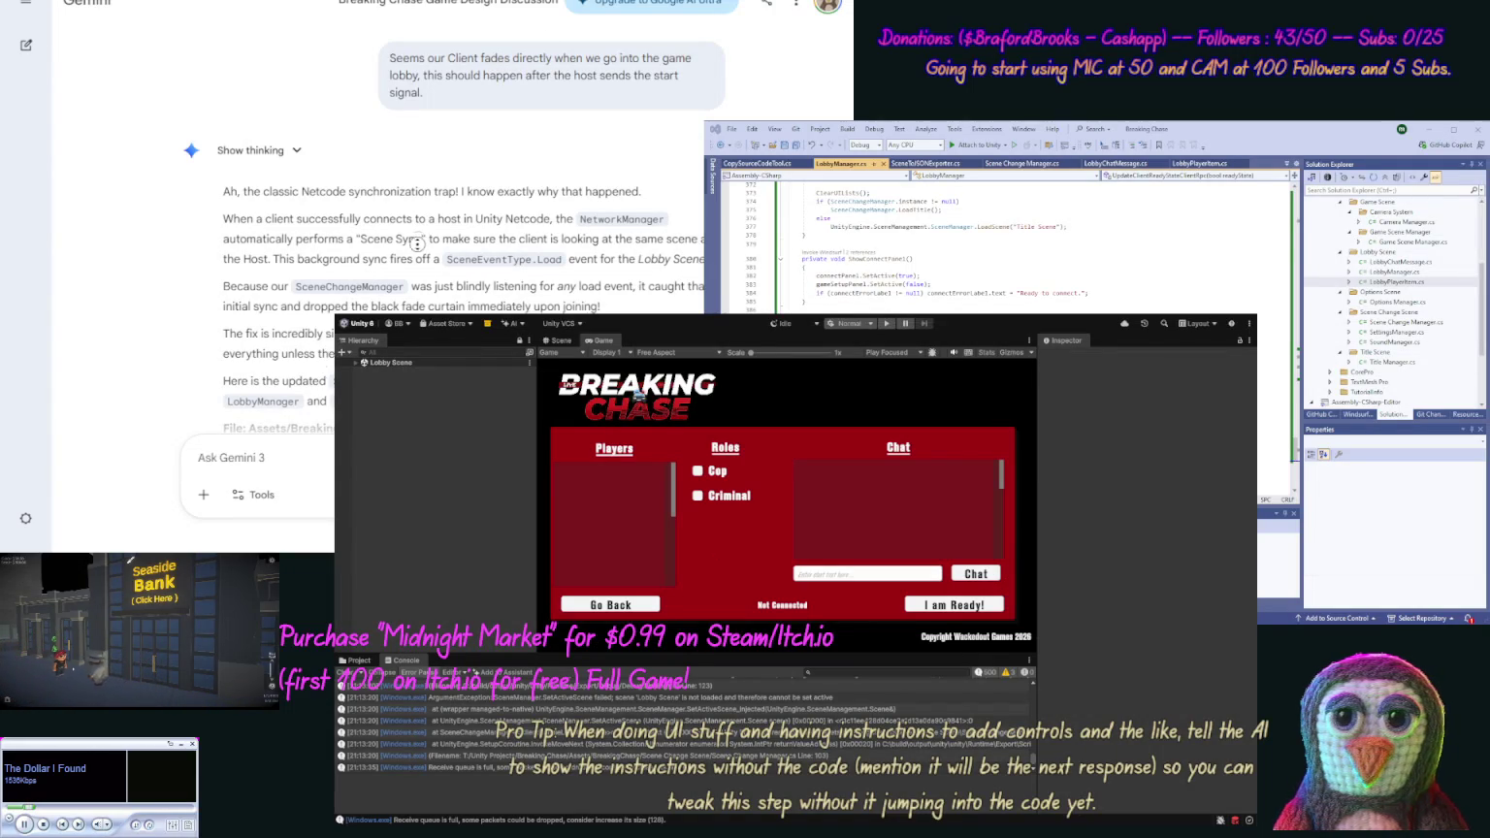
# Replace the SceneChangeManager script with Gemini's updated code
pyautogui.scroll(-2, 531, 262)
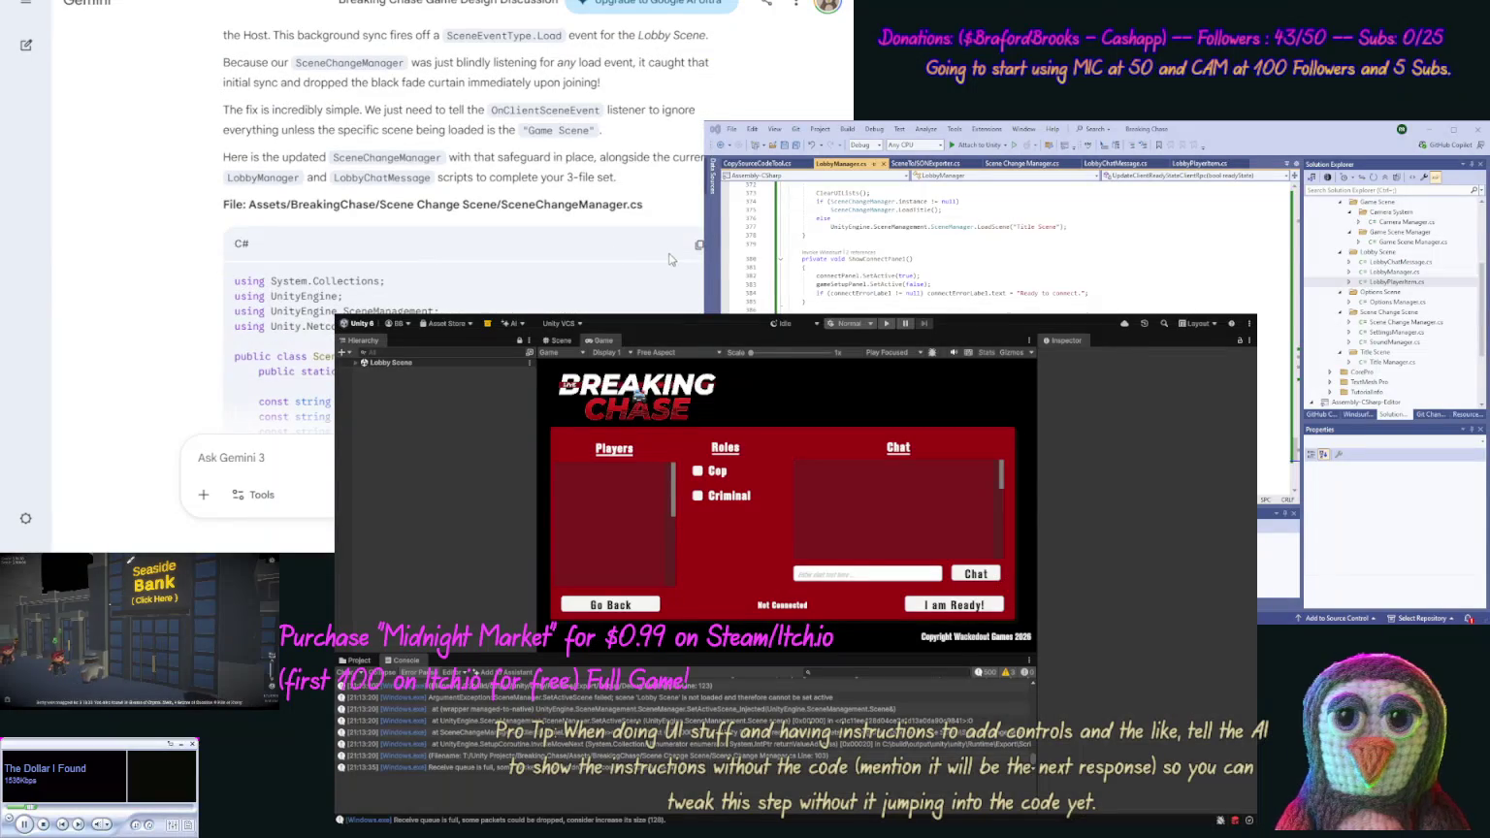
pyautogui.click(699, 245)
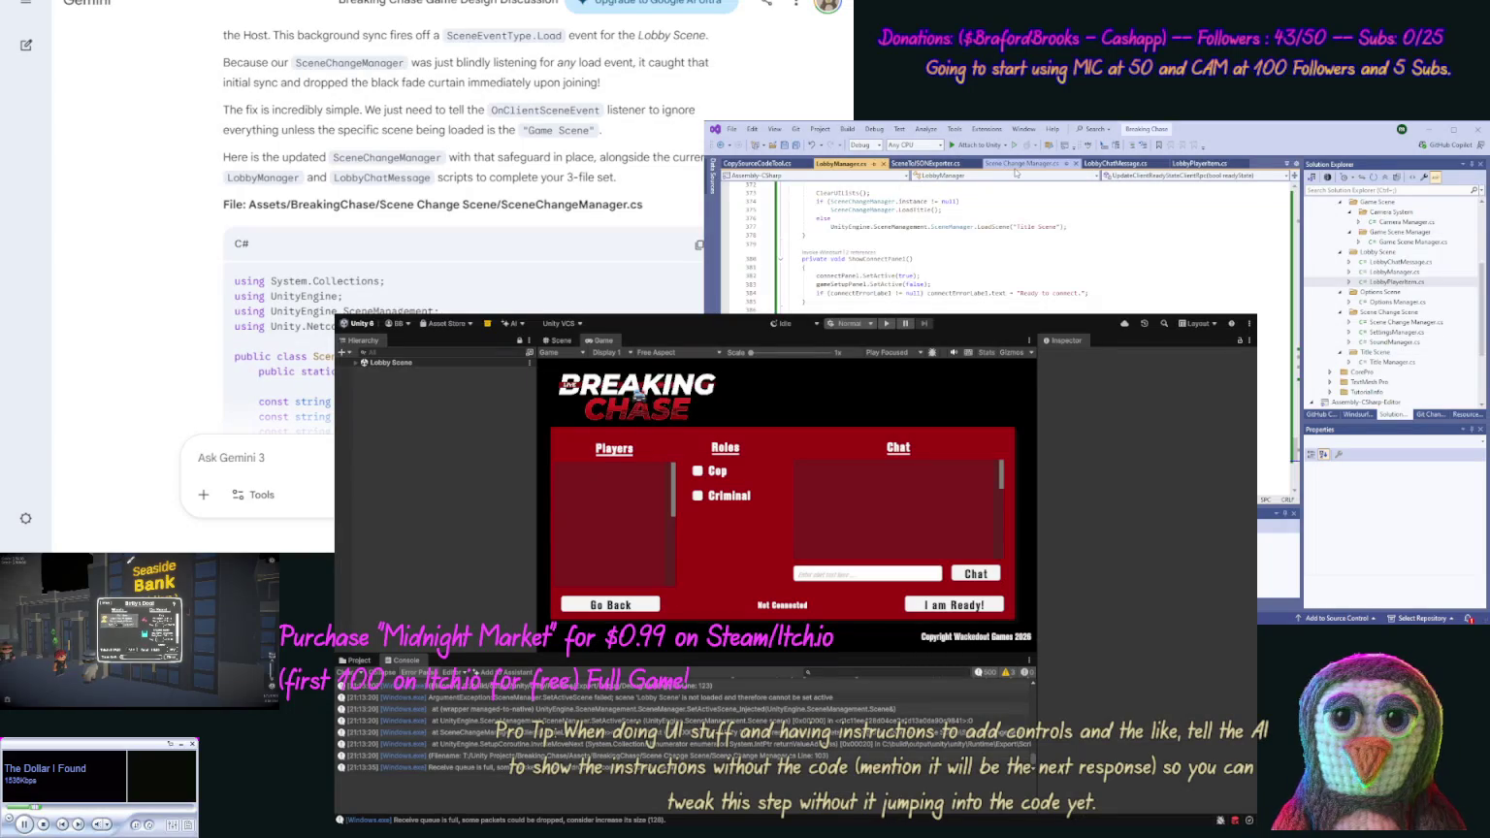
pyautogui.click(1021, 163)
pyautogui.hotkey('ctrl', 'a')
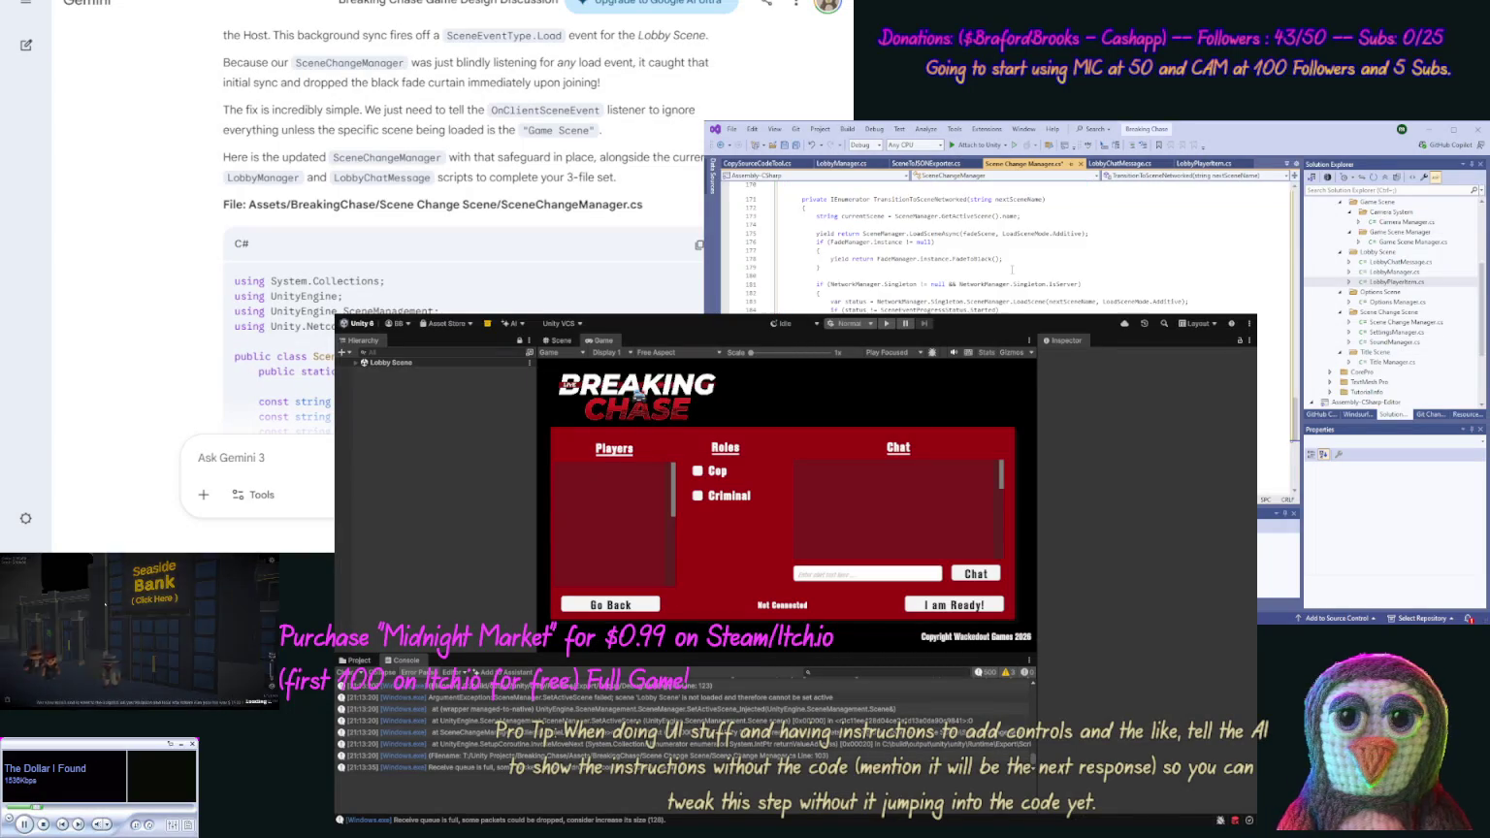
pyautogui.hotkey('ctrl', 'v')
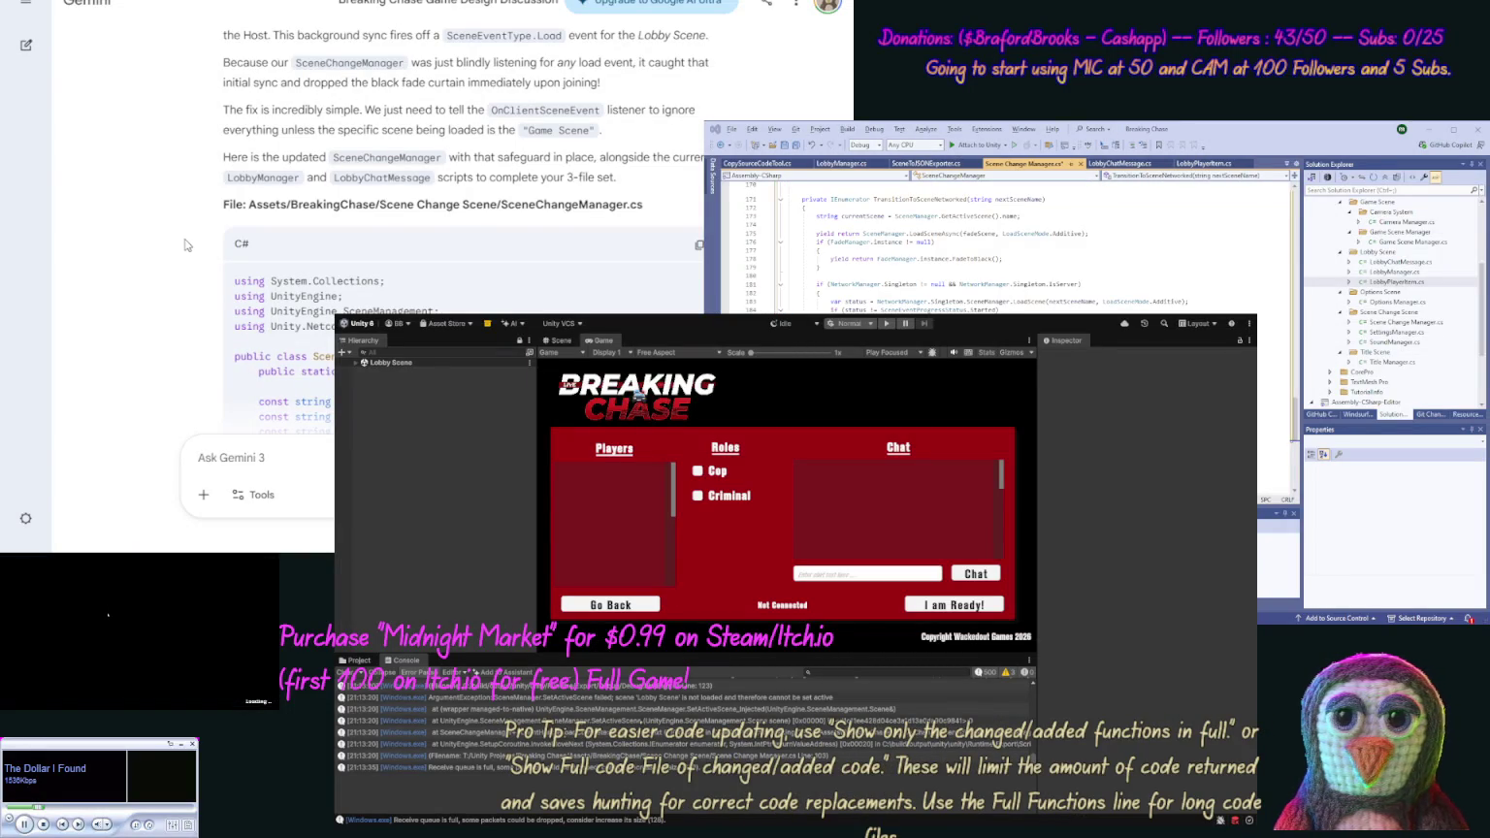
# Replace the contents of LobbyManager.cs with Gemini's updated code
pyautogui.scroll(-10, 187, 245)
pyautogui.scroll(10, 178, 310)
pyautogui.scroll(-15, 177, 309)
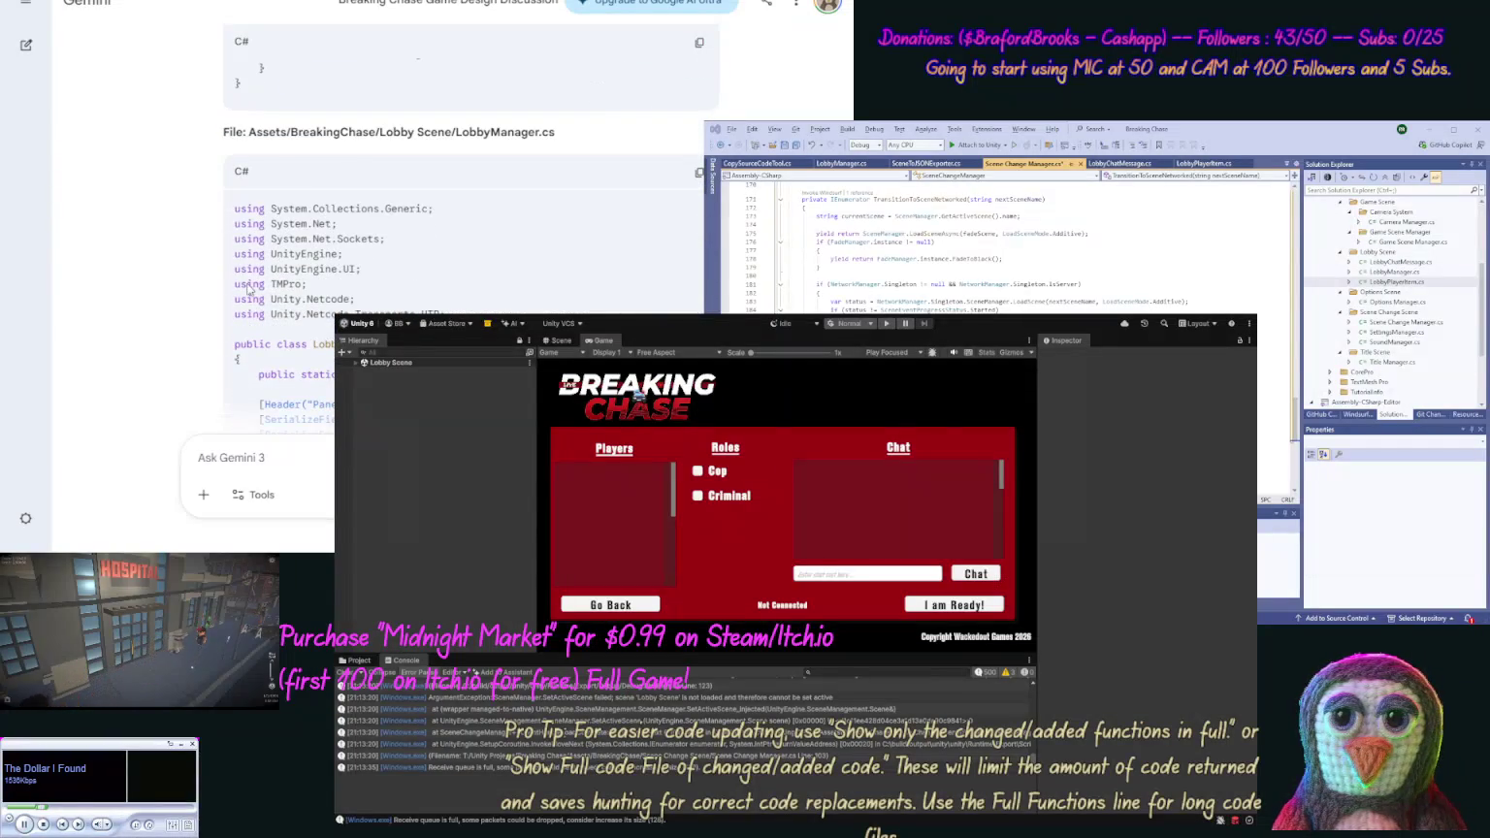
pyautogui.click(698, 172)
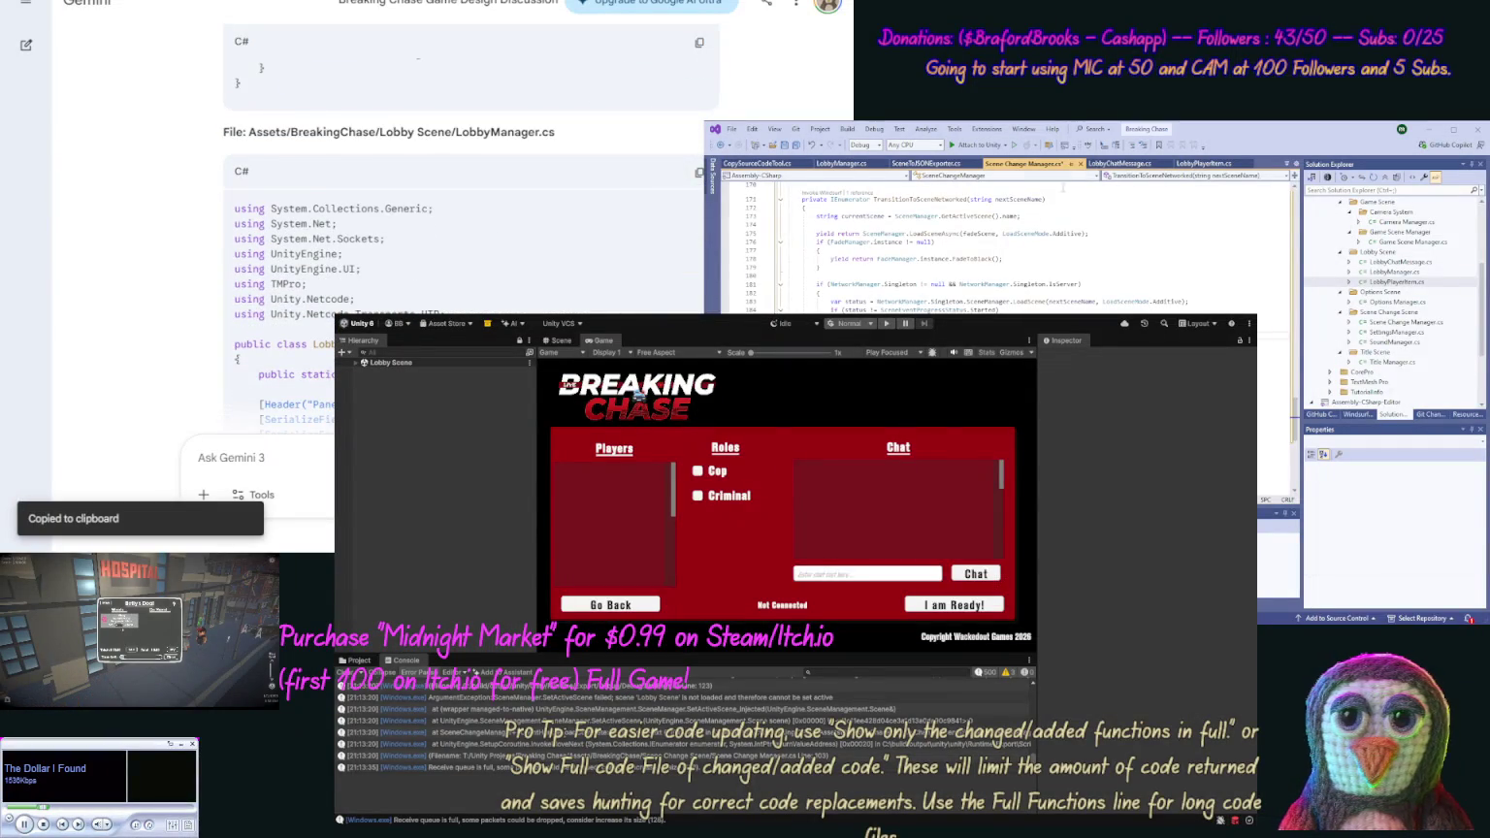
pyautogui.click(841, 164)
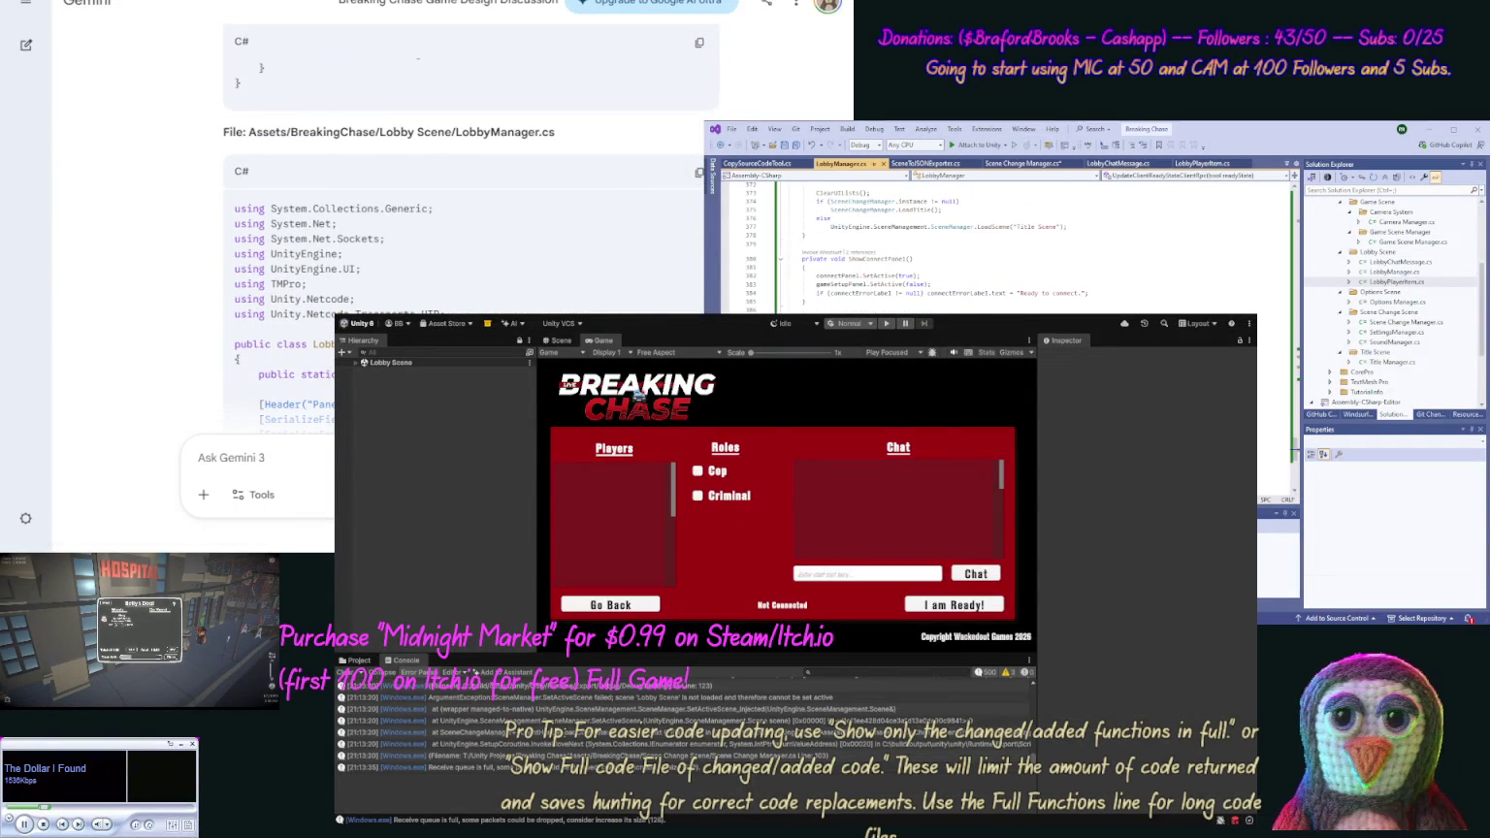
pyautogui.hotkey('ctrl', 'a')
pyautogui.hotkey('ctrl', 'v')
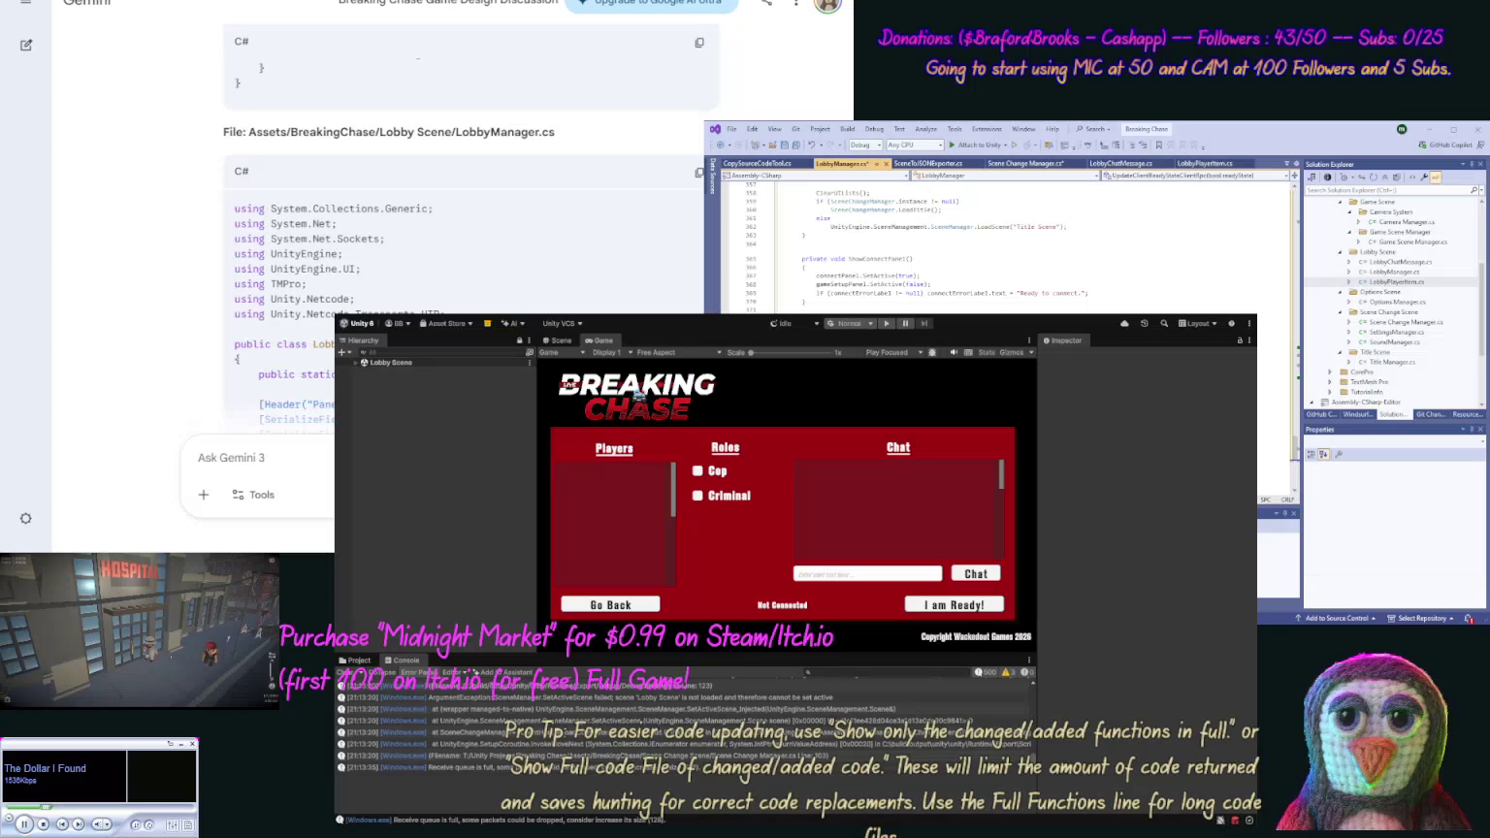
# Replace the contents of LobbyChatMessage.cs with Gemini's new code
pyautogui.scroll(-1, 183, 292)
pyautogui.scroll(-15, 184, 293)
pyautogui.scroll(-15, 180, 302)
pyautogui.scroll(-15, 179, 303)
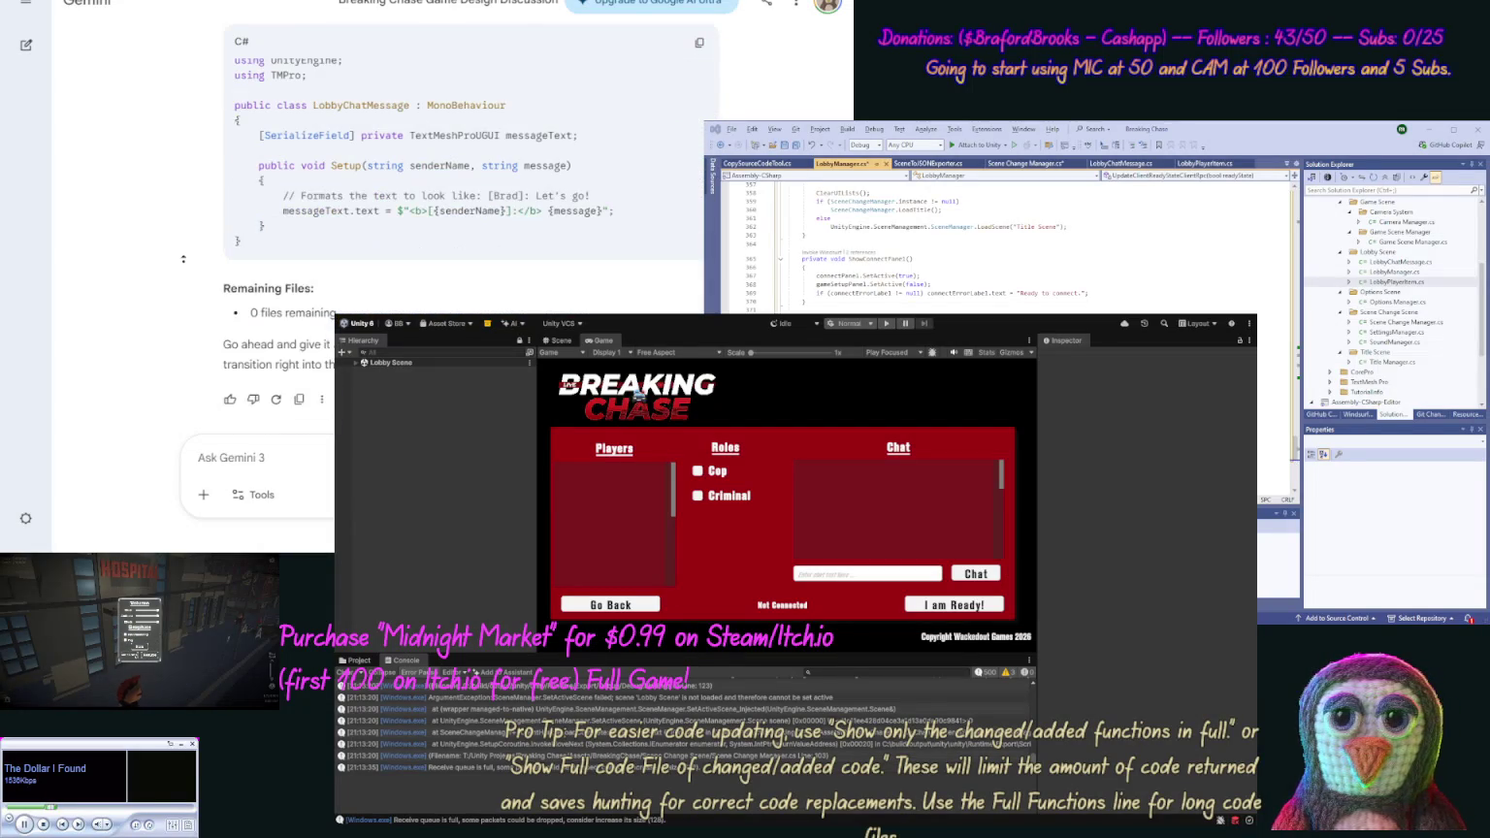
pyautogui.scroll(3, 184, 259)
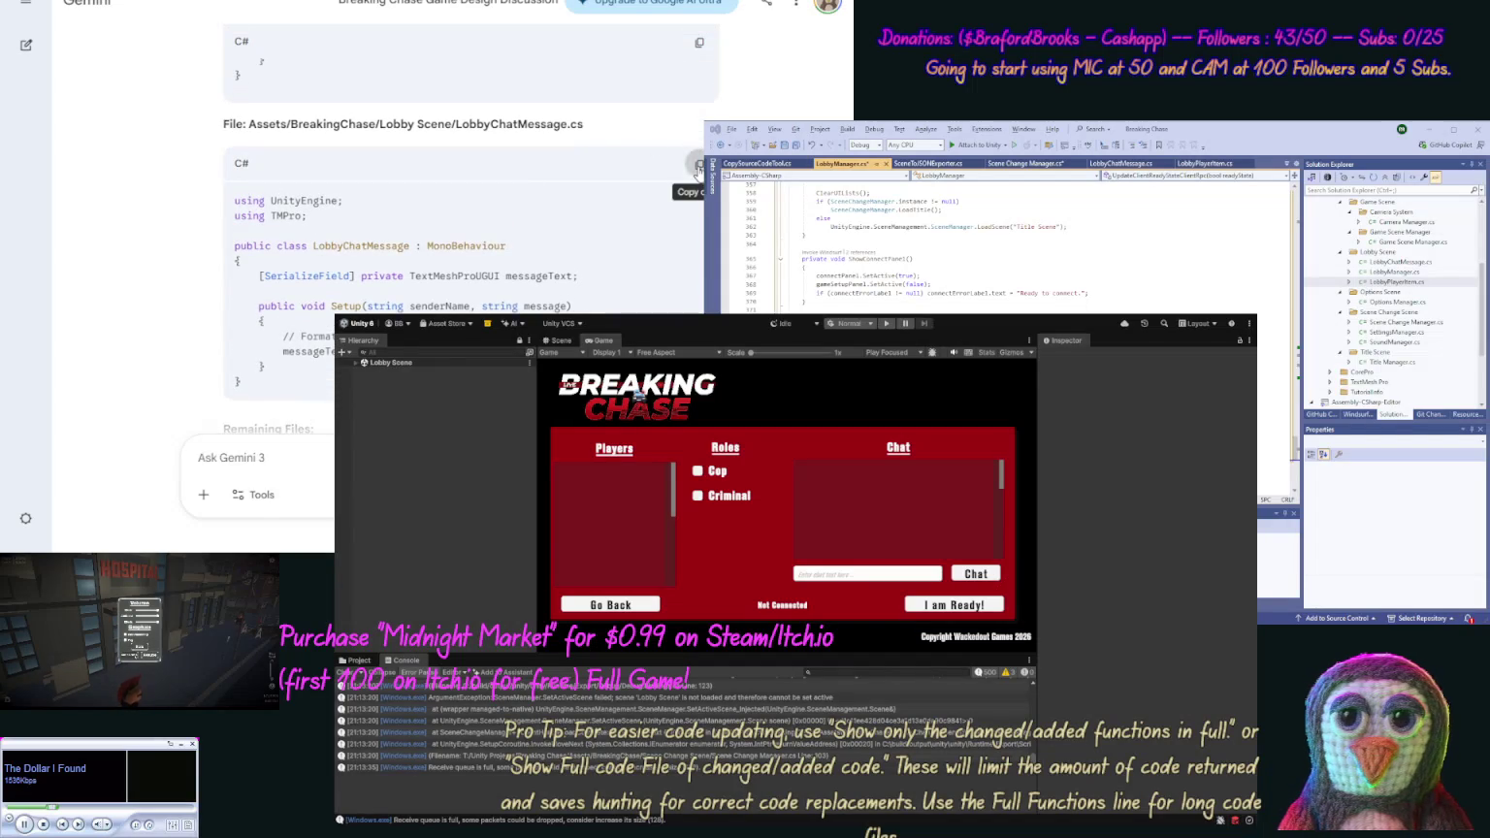
pyautogui.click(699, 163)
pyautogui.click(1120, 163)
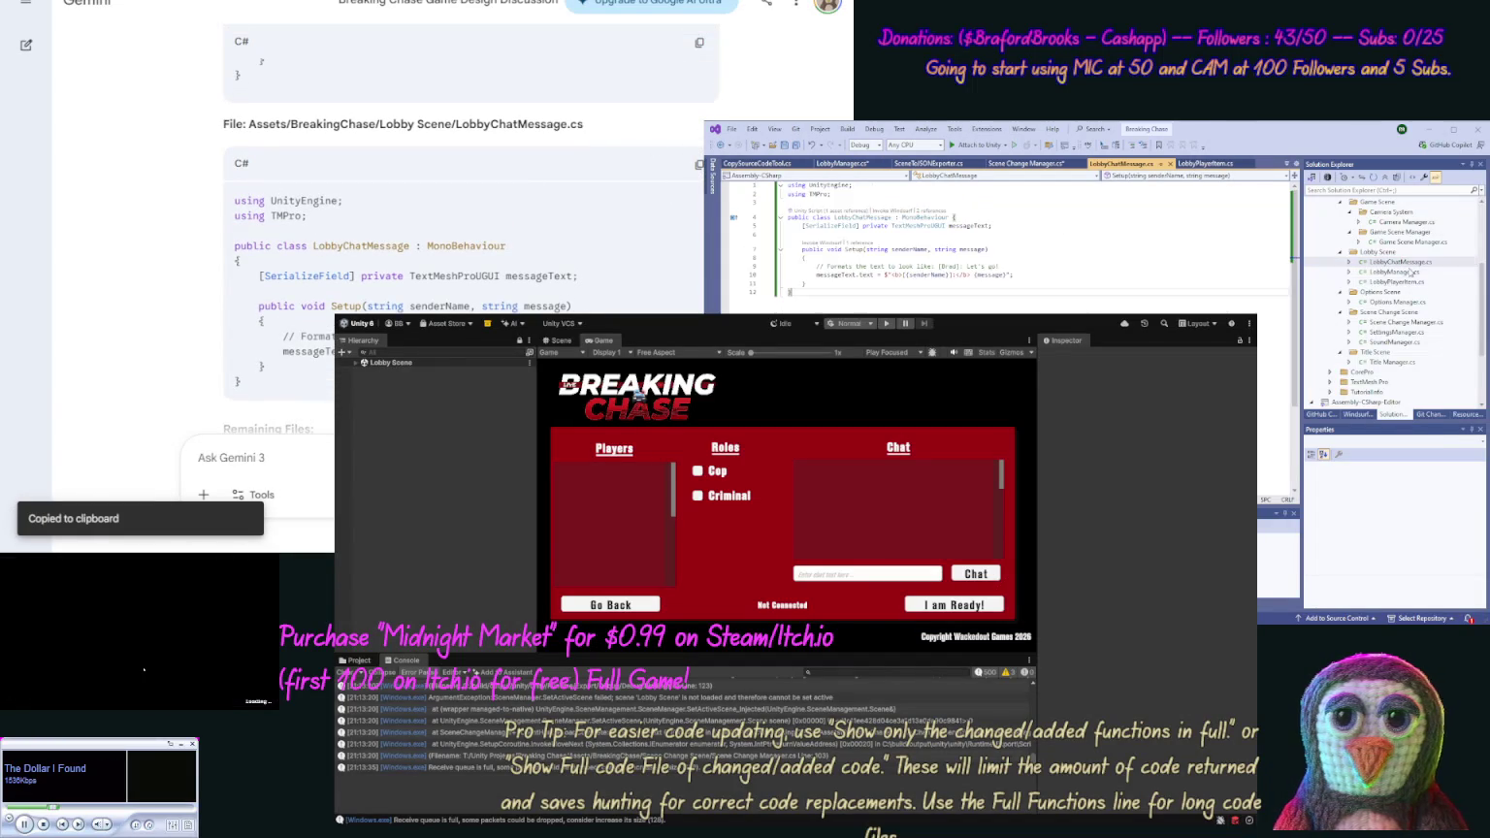
pyautogui.hotkey('ctrl', 'a')
pyautogui.hotkey('ctrl', 'v')
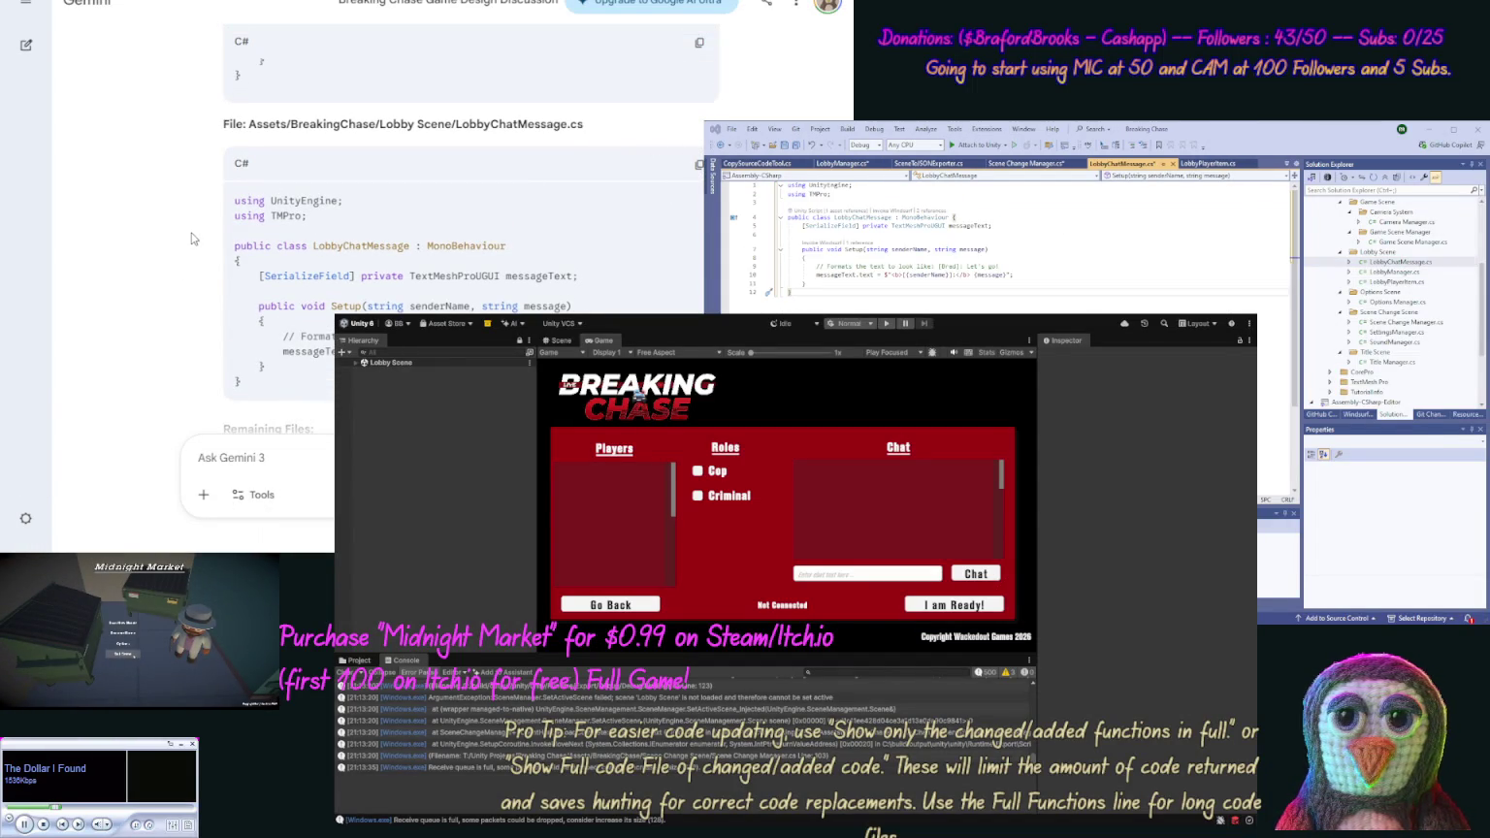
pyautogui.scroll(-2, 174, 291)
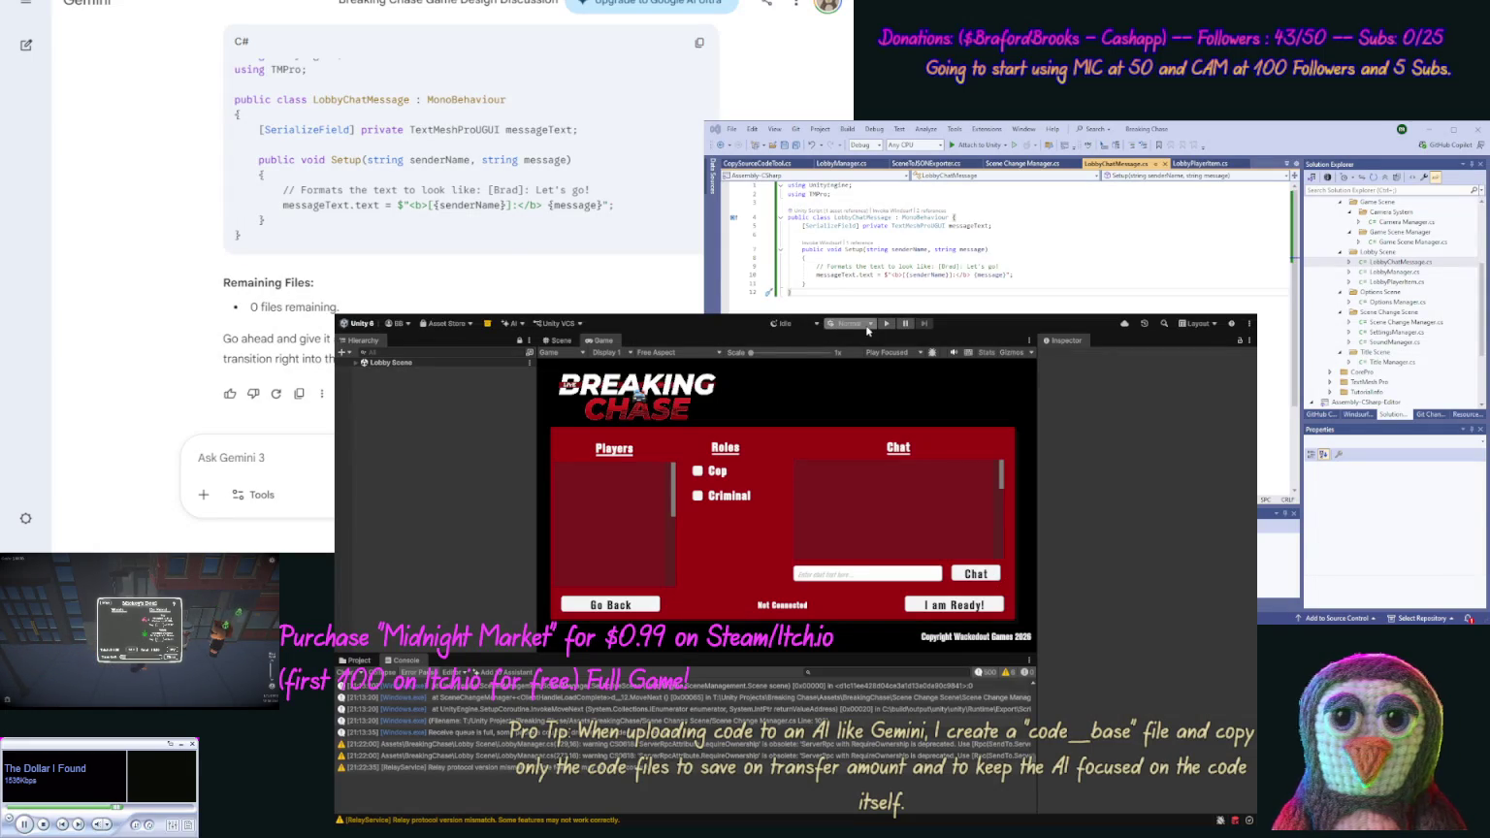
# Relaunch Breaking Chase in play mode to reach its title menu
pyautogui.click(884, 324)
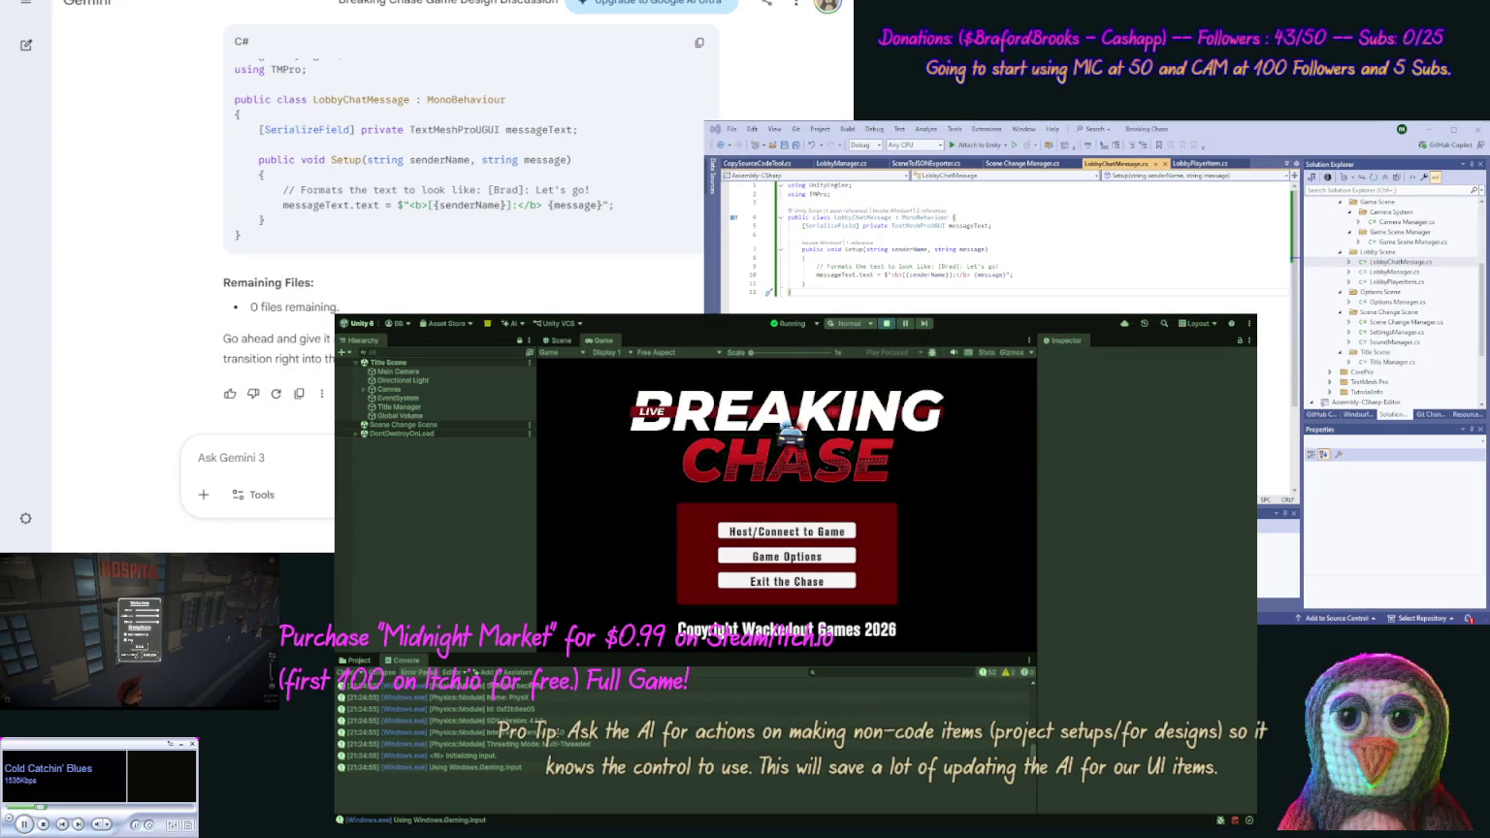
# Host a new lobby under a typed player name, opening the Players, Roles and Chat view
pyautogui.click(786, 531)
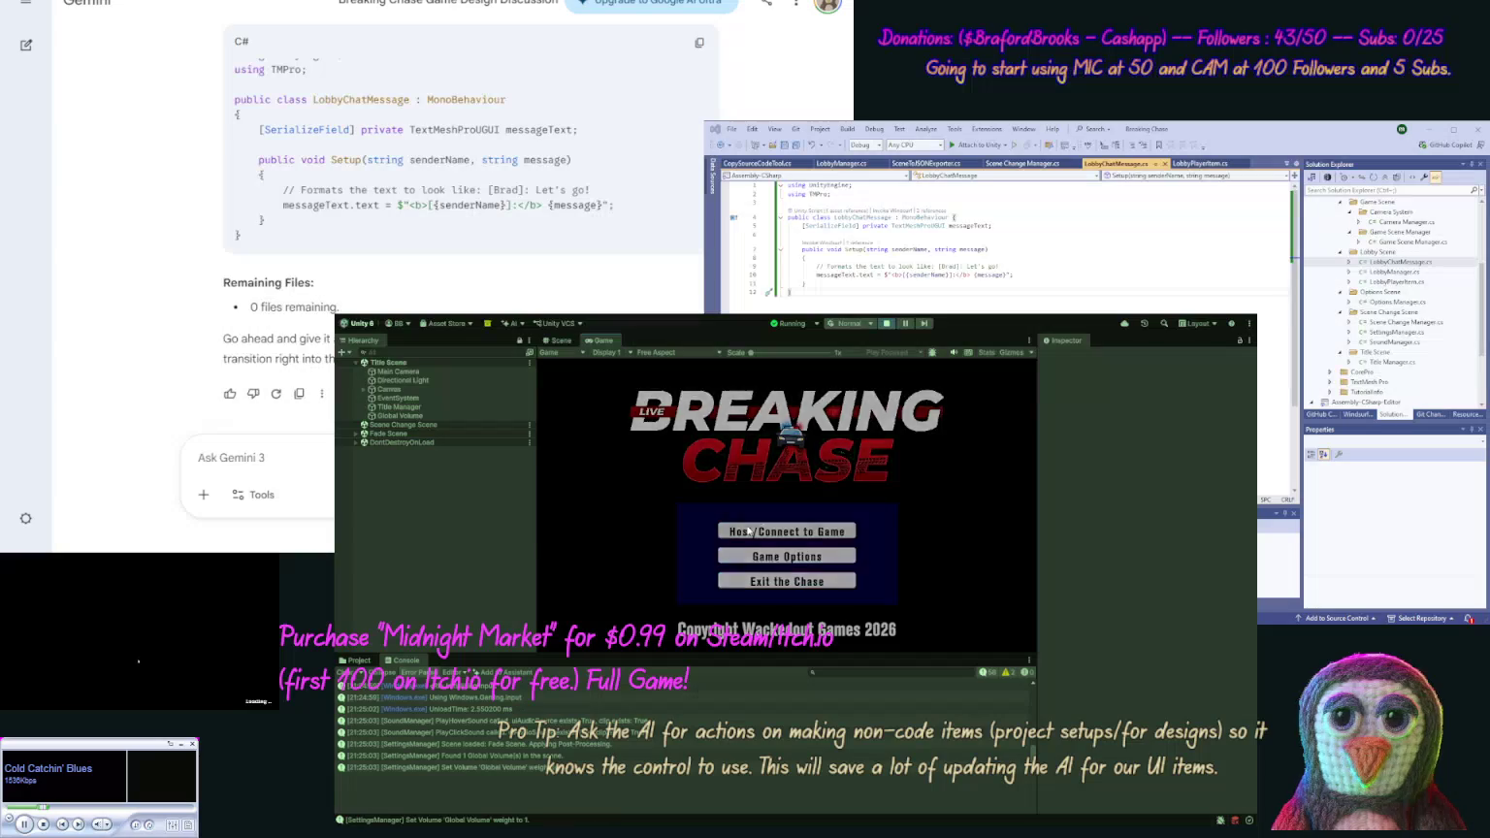
pyautogui.click(710, 451)
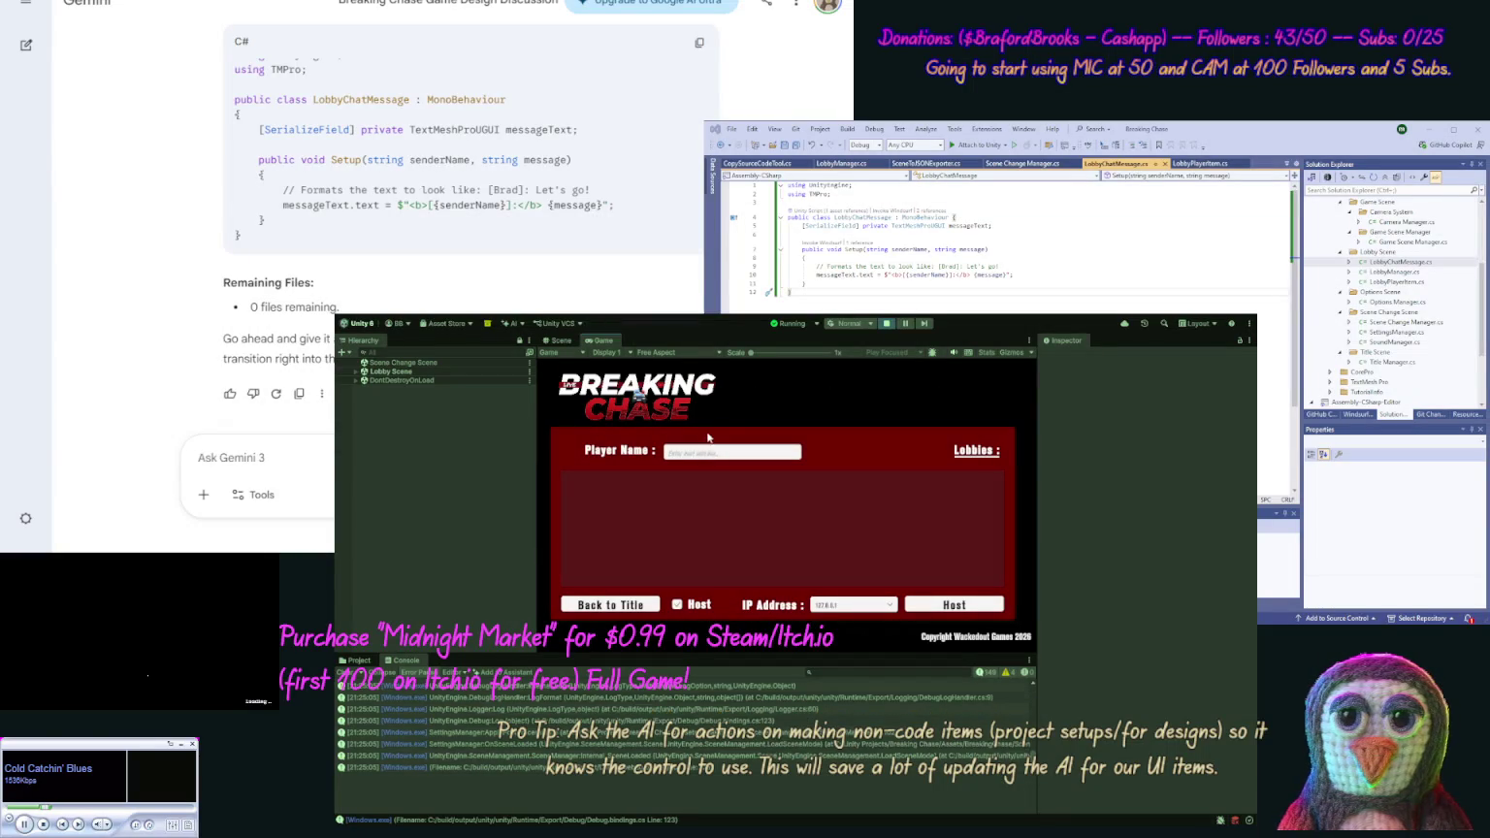
pyautogui.write('Bra')
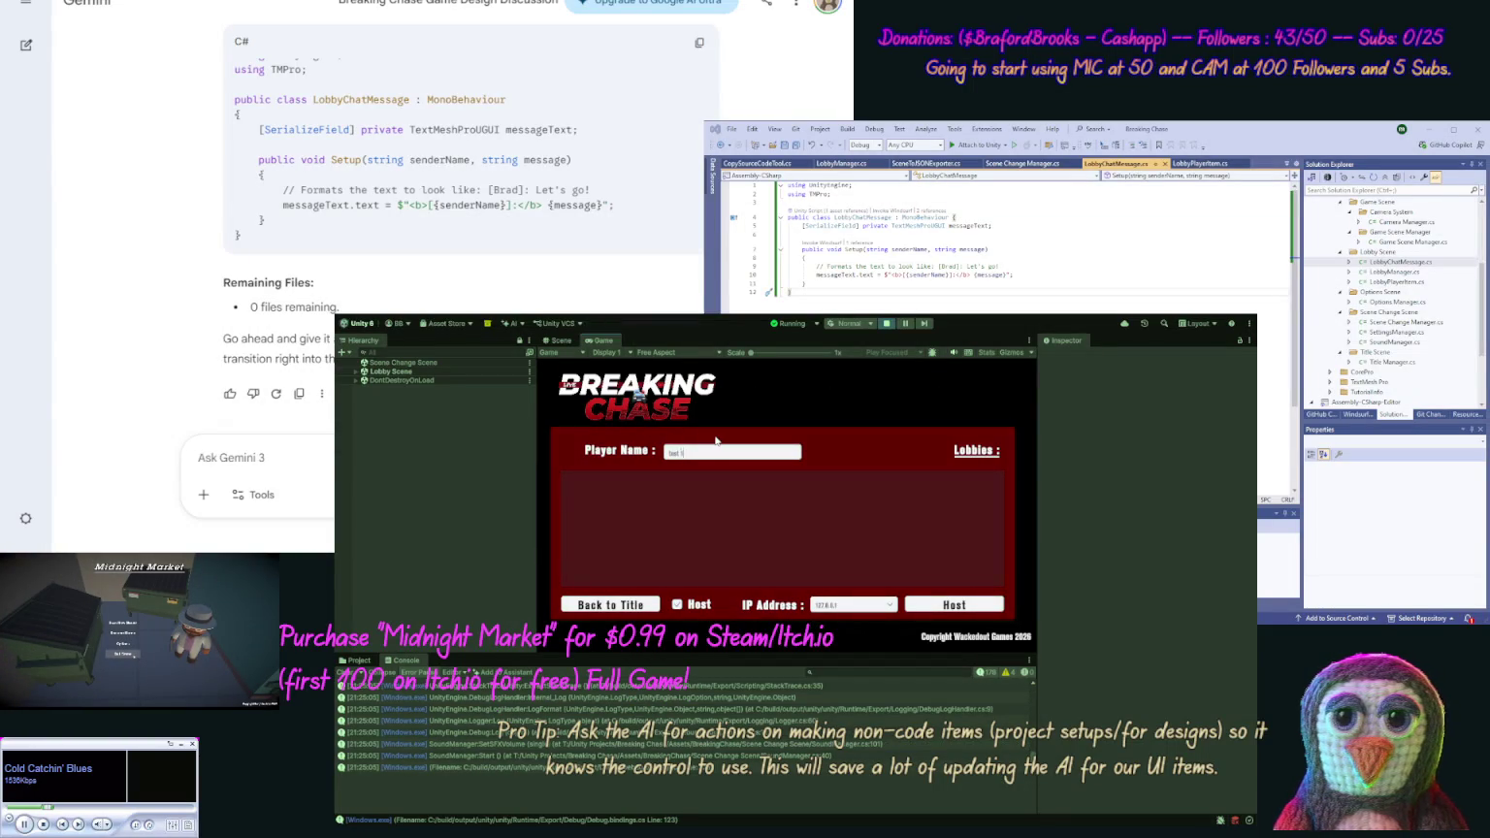
pyautogui.click(954, 604)
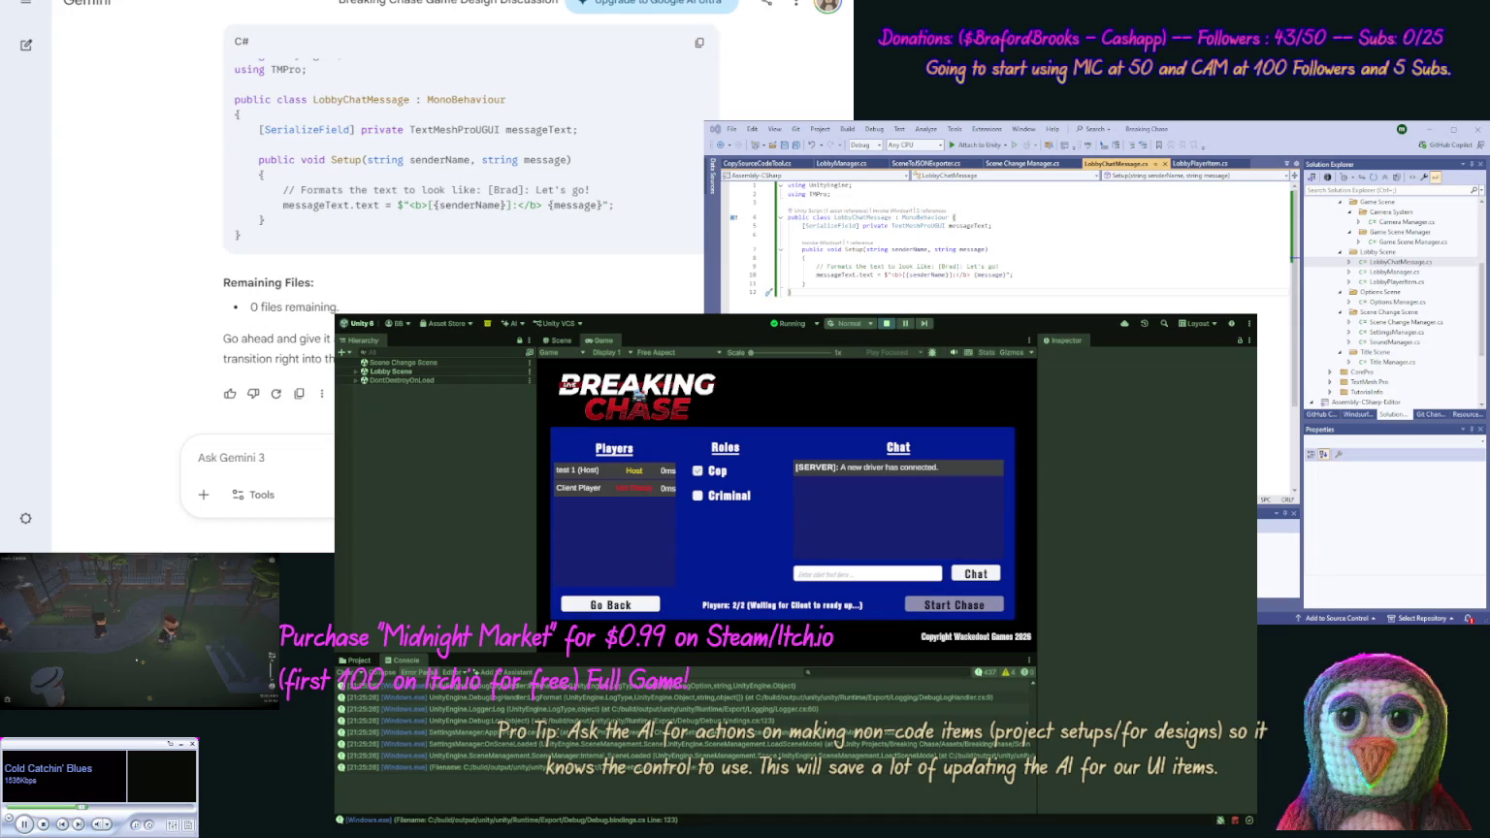
# Tick the Criminal role, send a hello message in lobby chat, then stop play mode
pyautogui.click(697, 497)
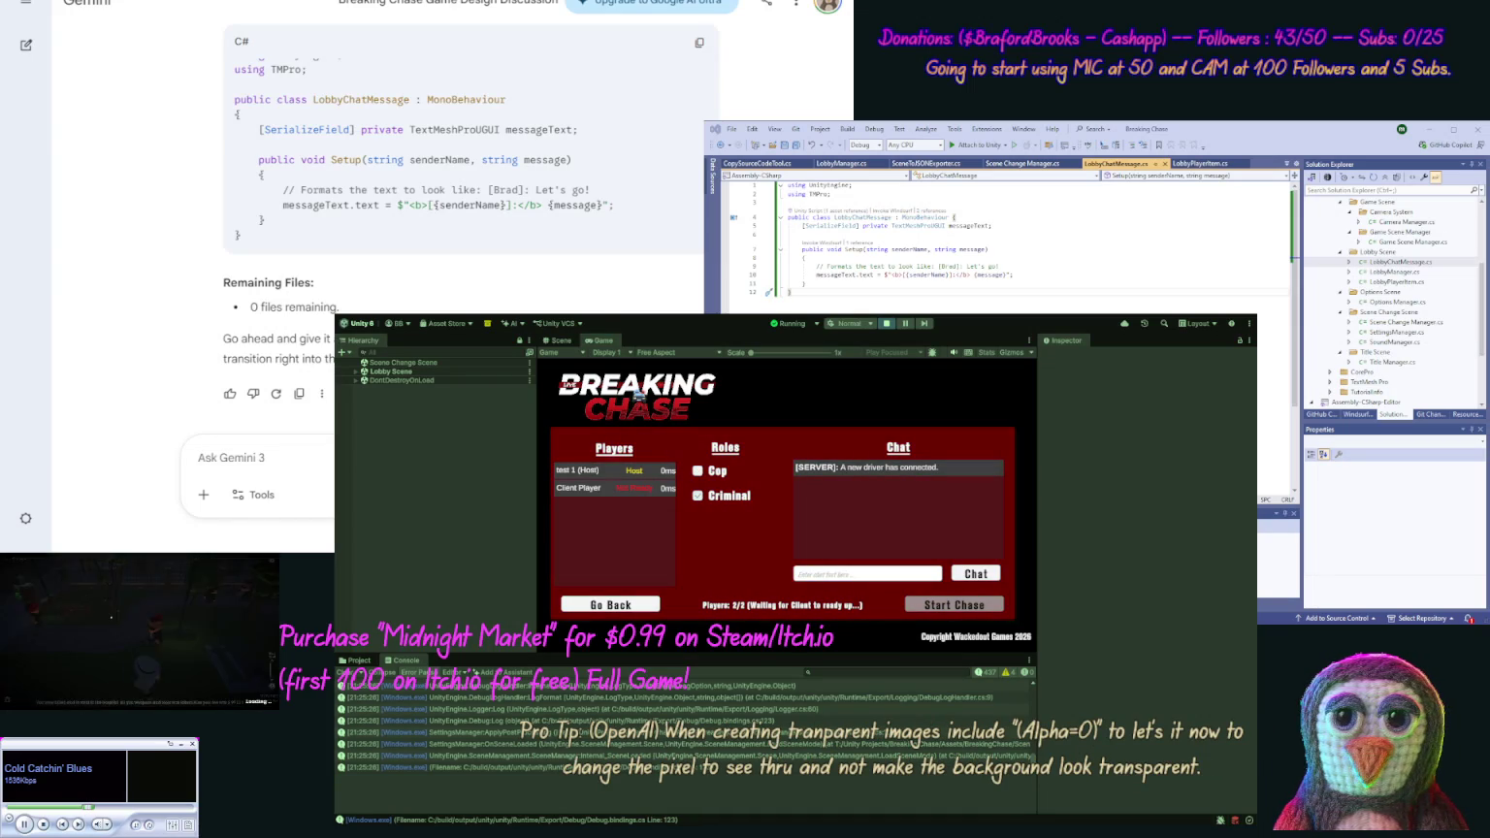
pyautogui.click(834, 575)
pyautogui.write('w')
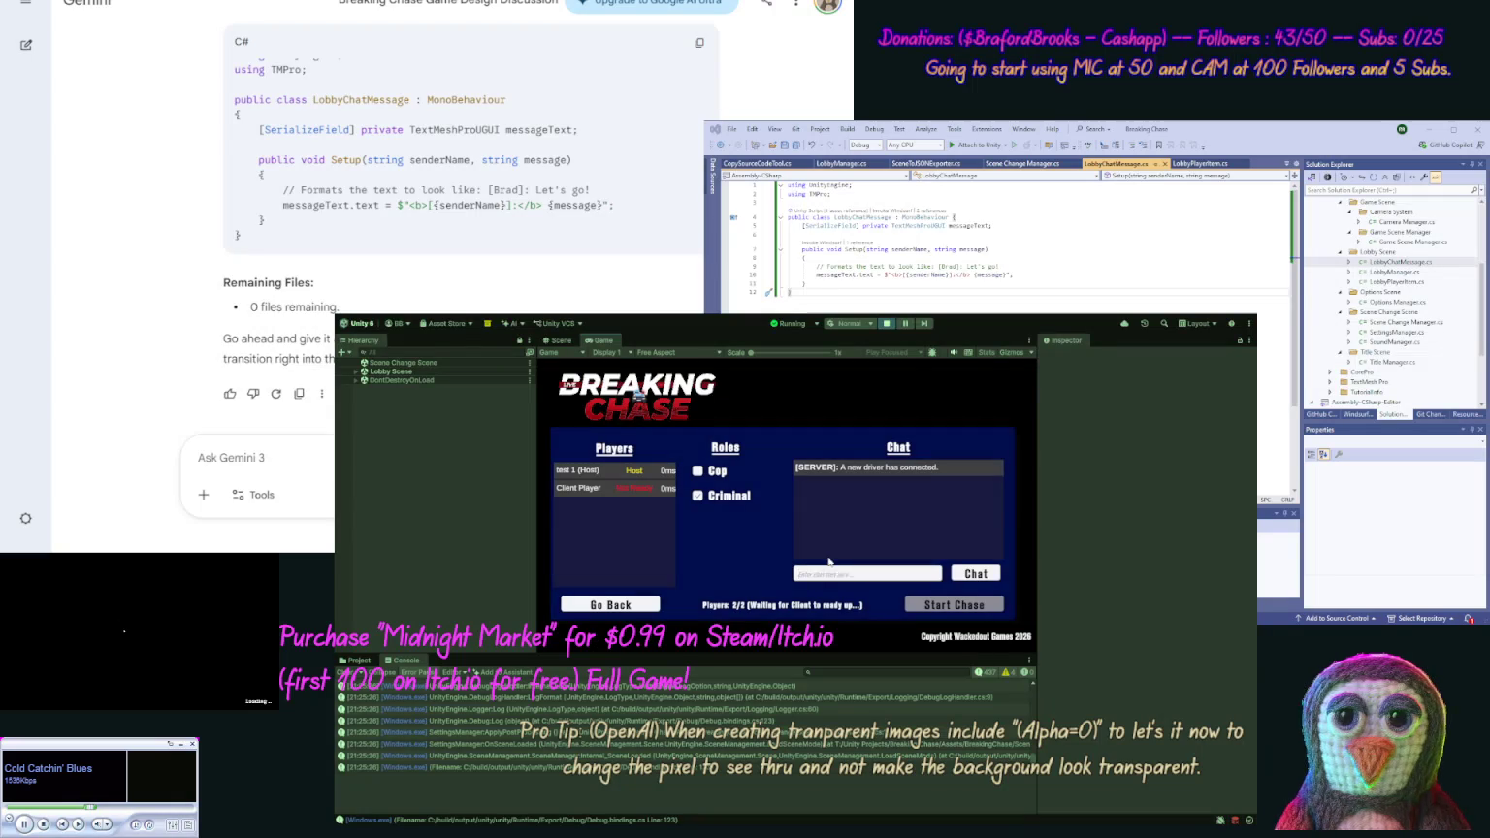
pyautogui.write('ello')
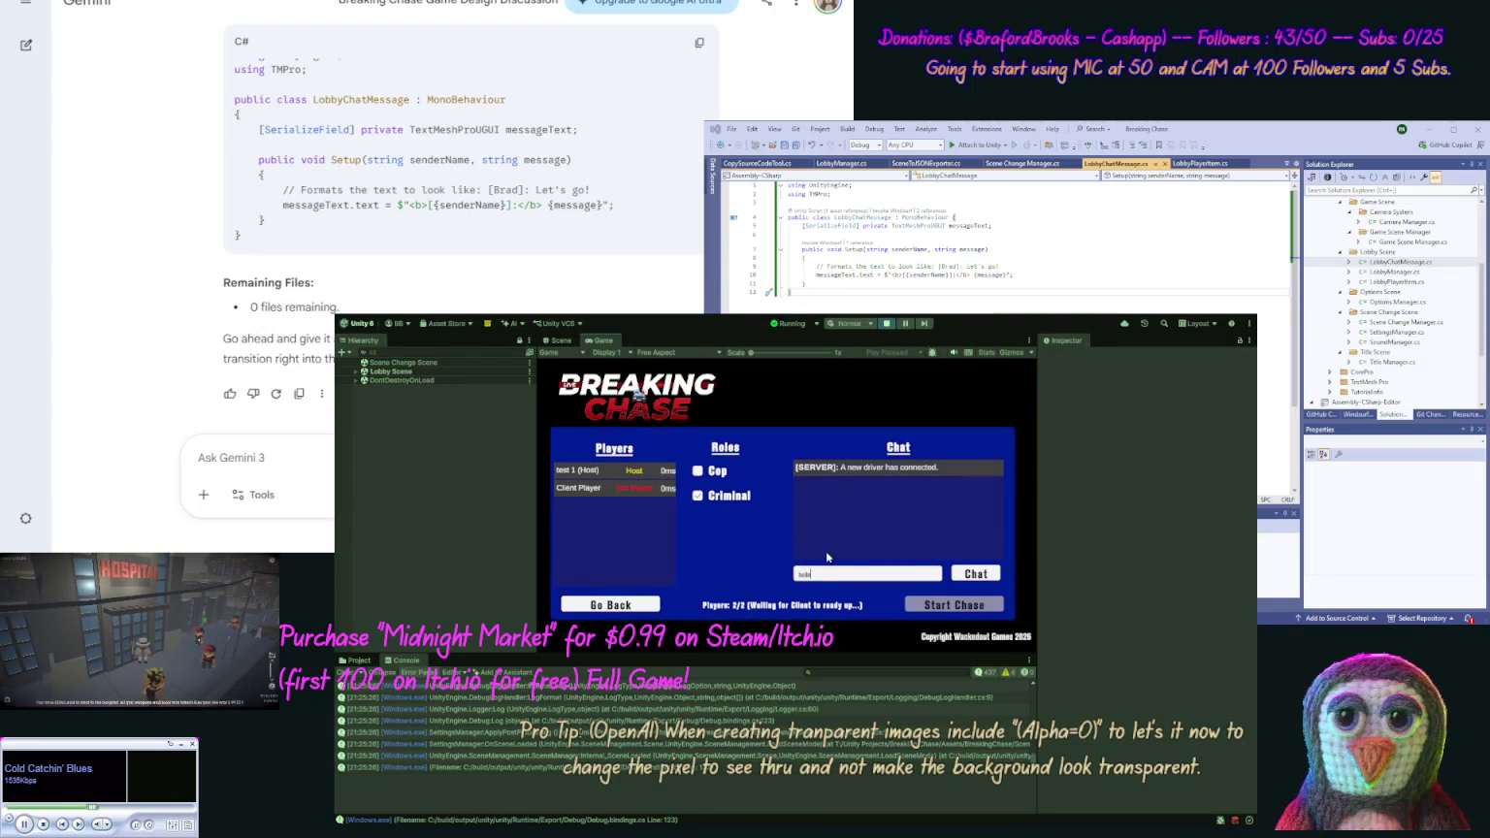
pyautogui.press('Return')
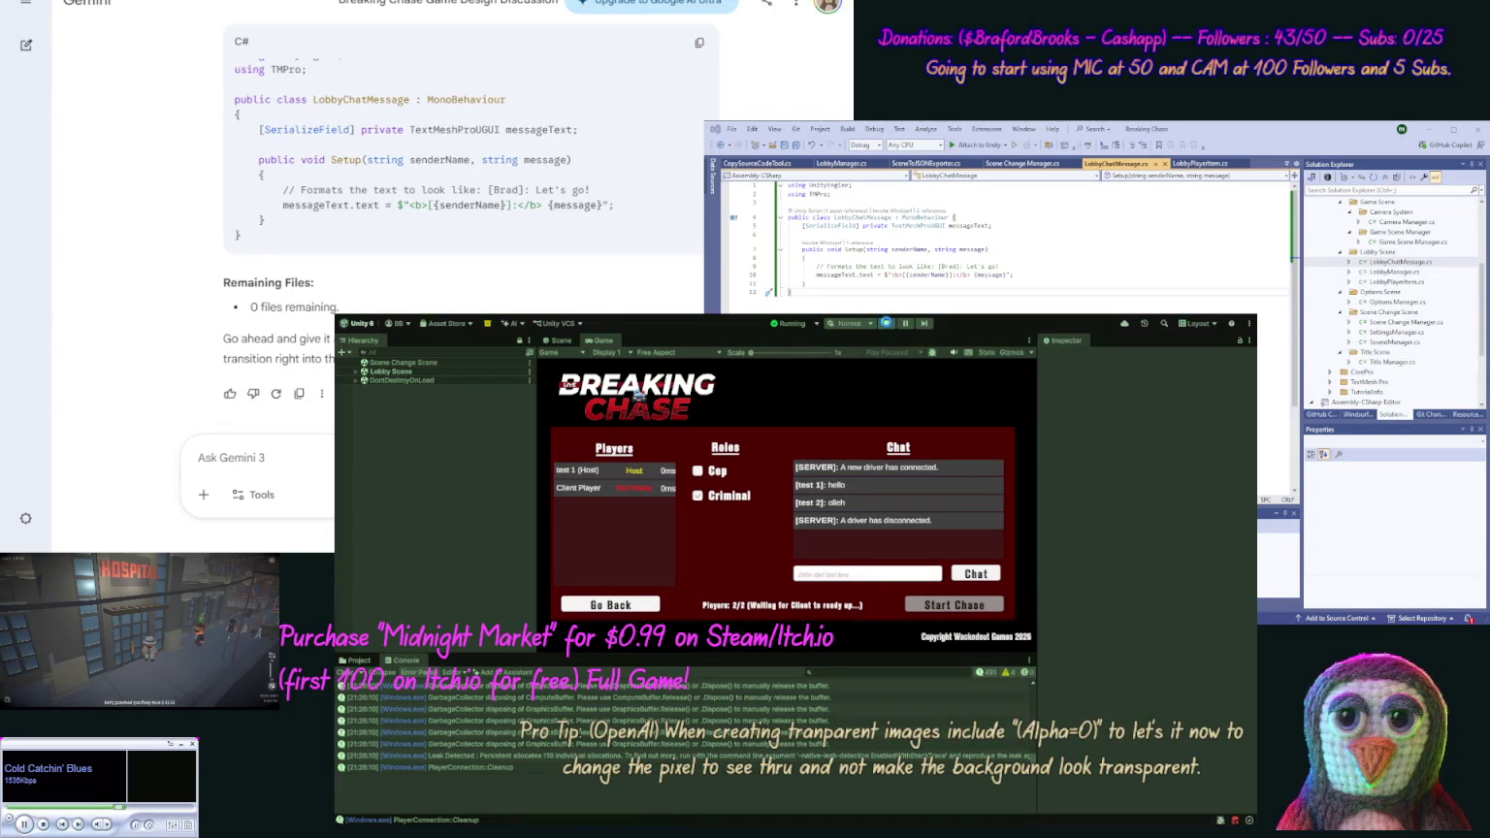
pyautogui.click(886, 323)
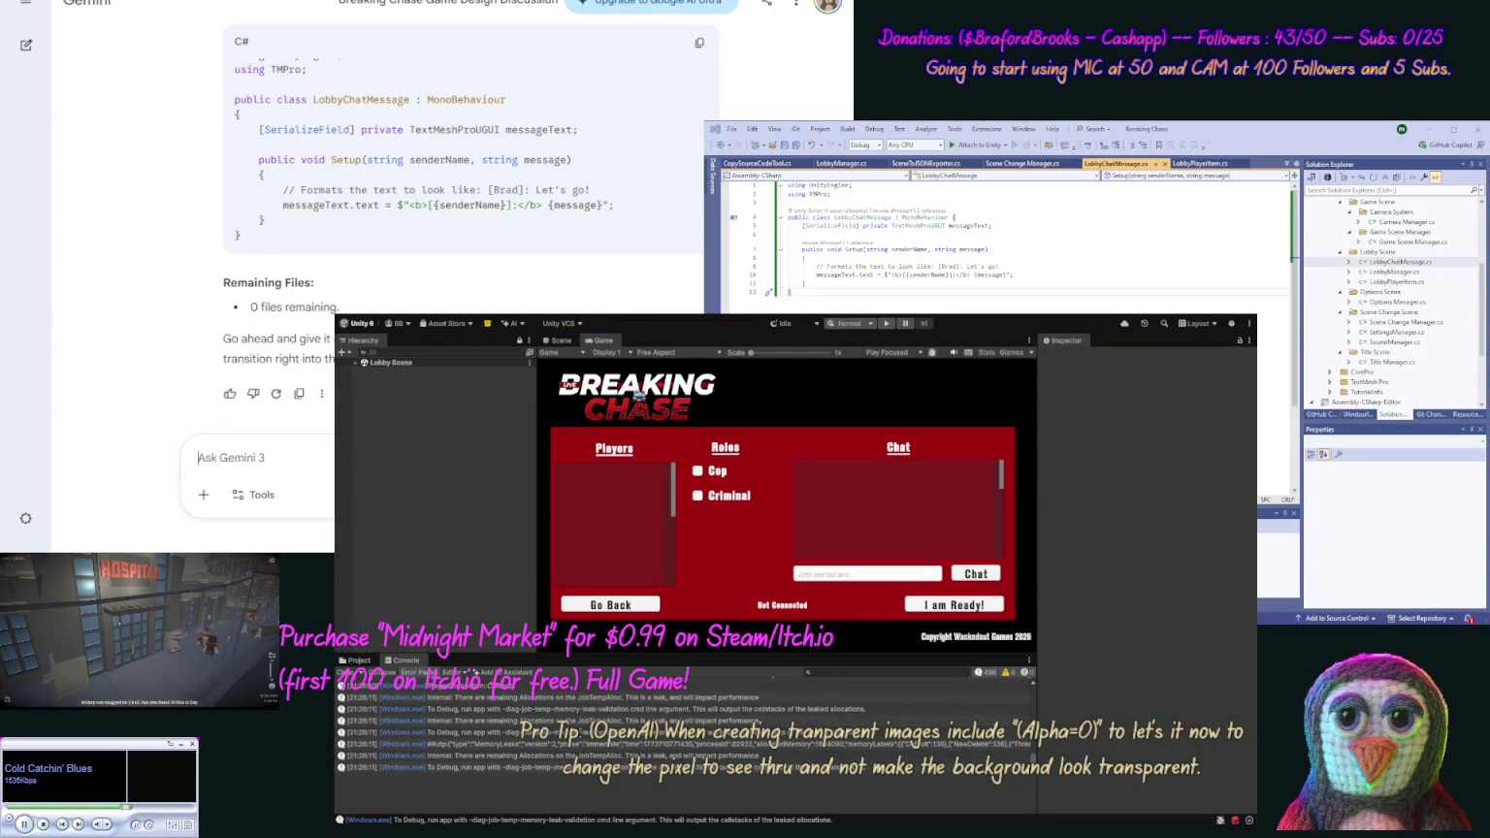
# Ask Gemini to give the client the role opposite the host's pick and to fix the client ready button
pyautogui.write('Ok chat works,')
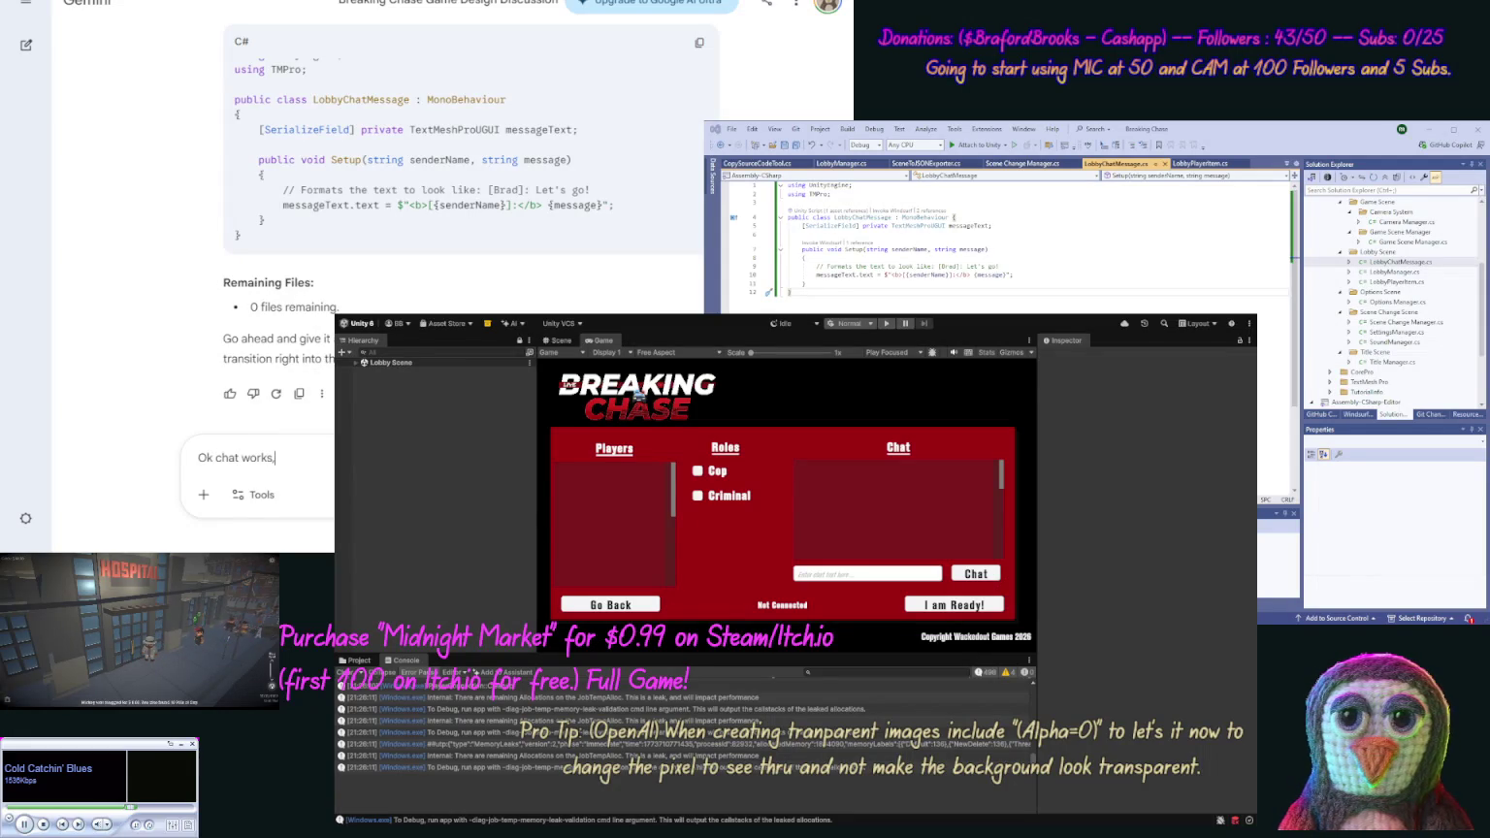
pyautogui.write(' now we wa')
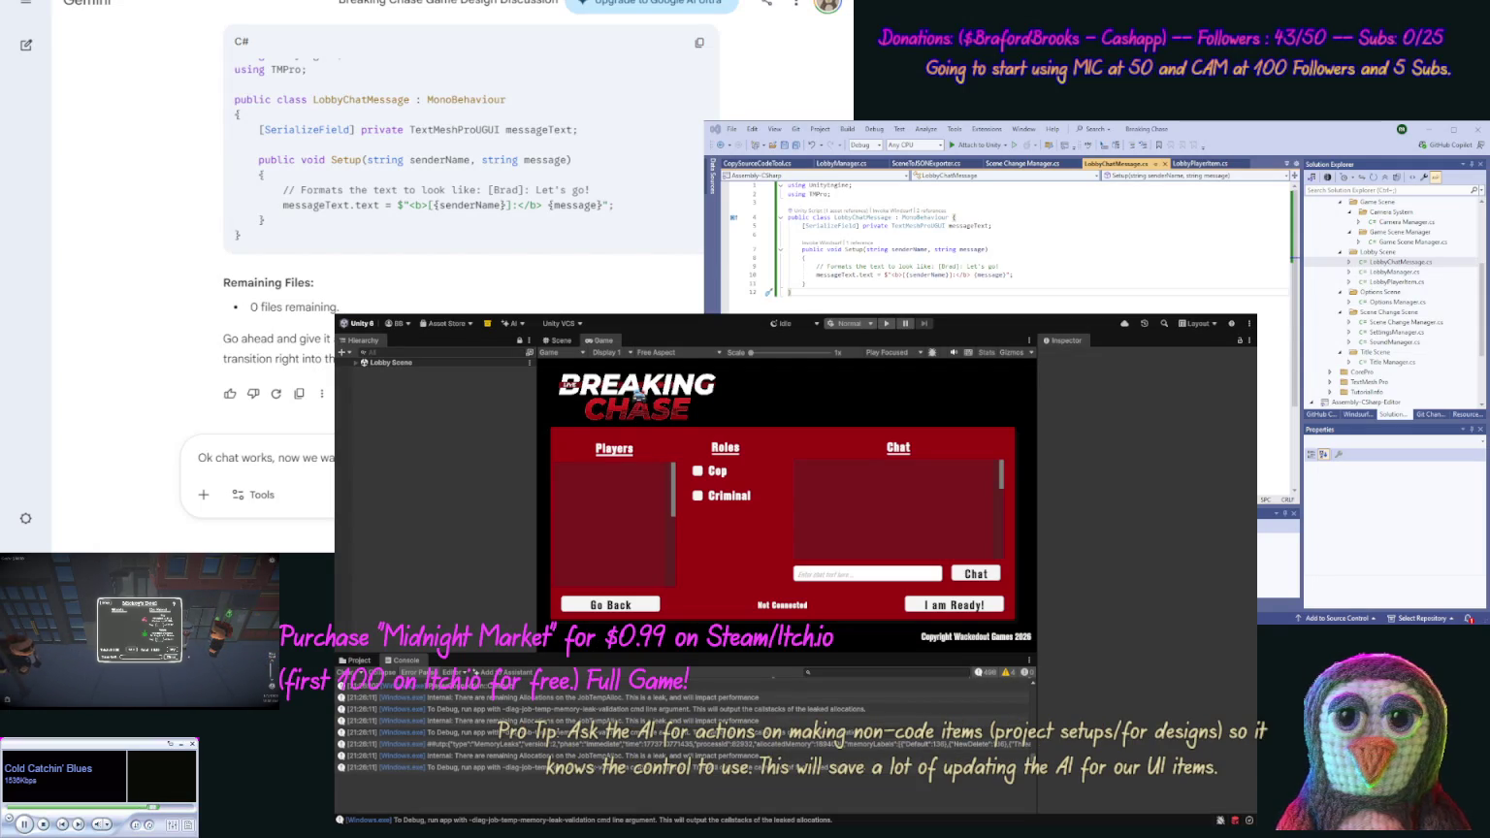
pyautogui.write('then the')
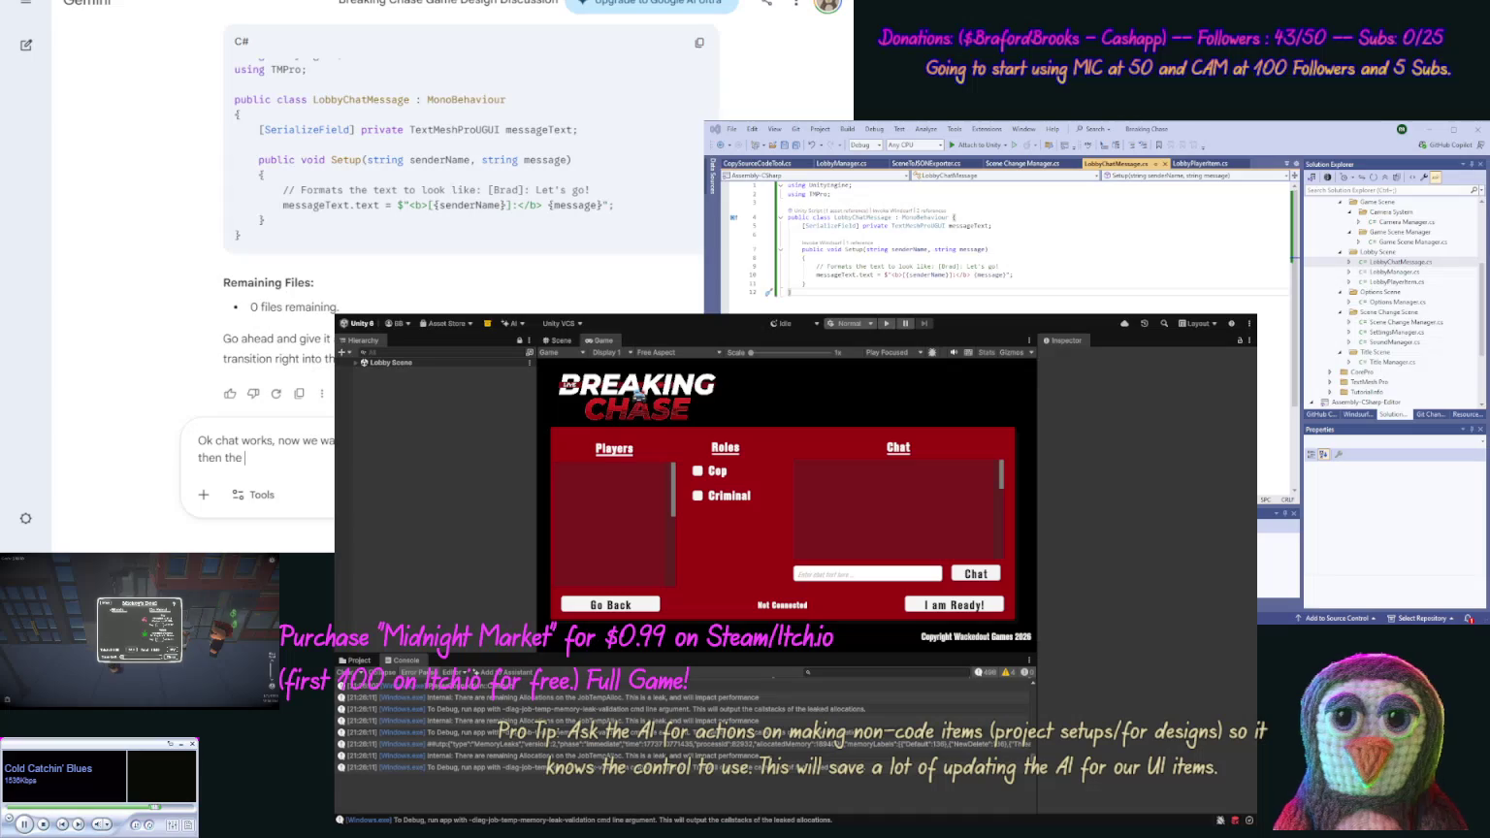
pyautogui.write(' one the hos')
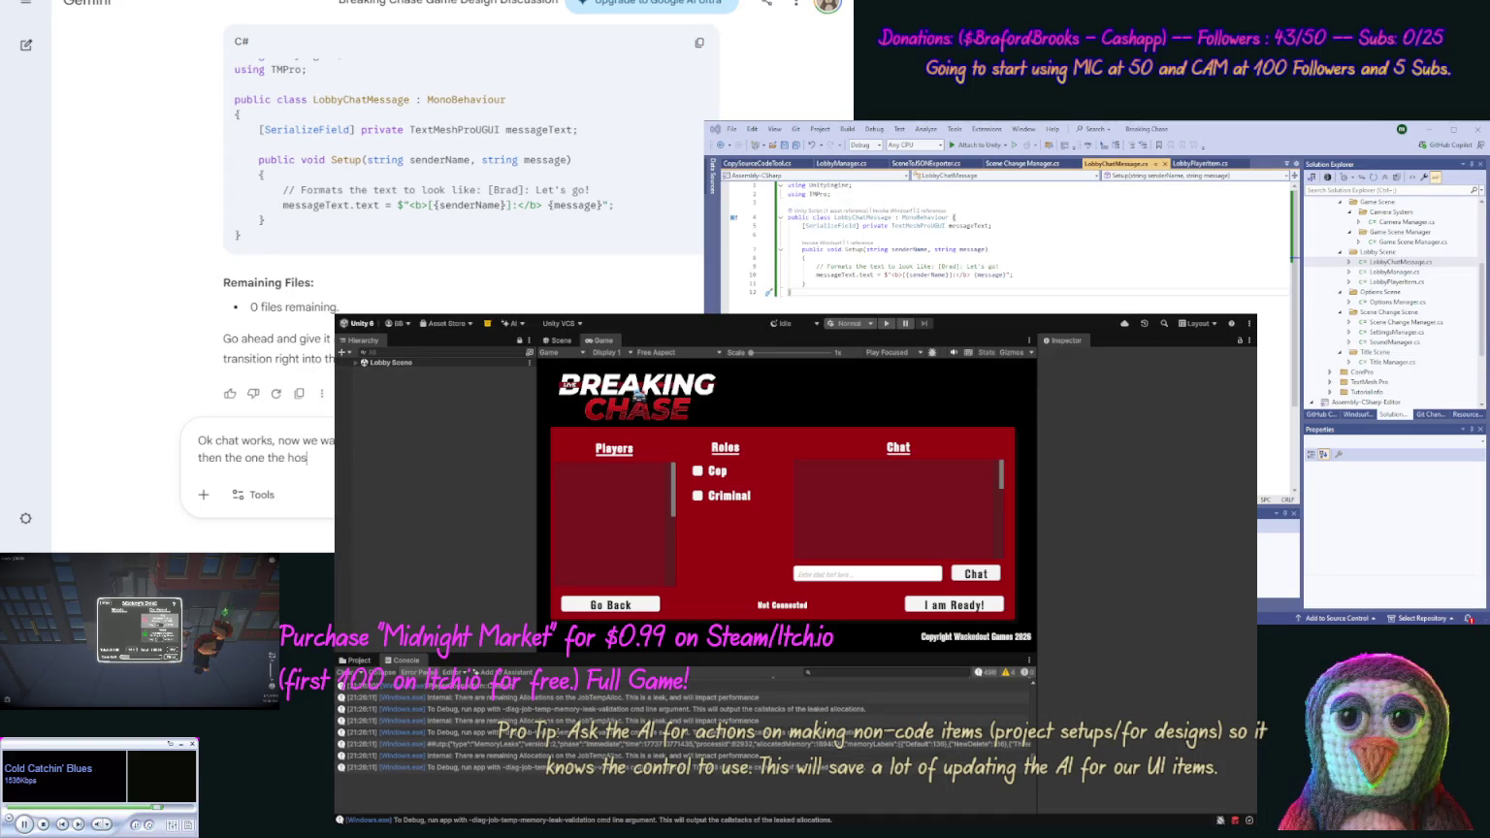
pyautogui.write('t sele')
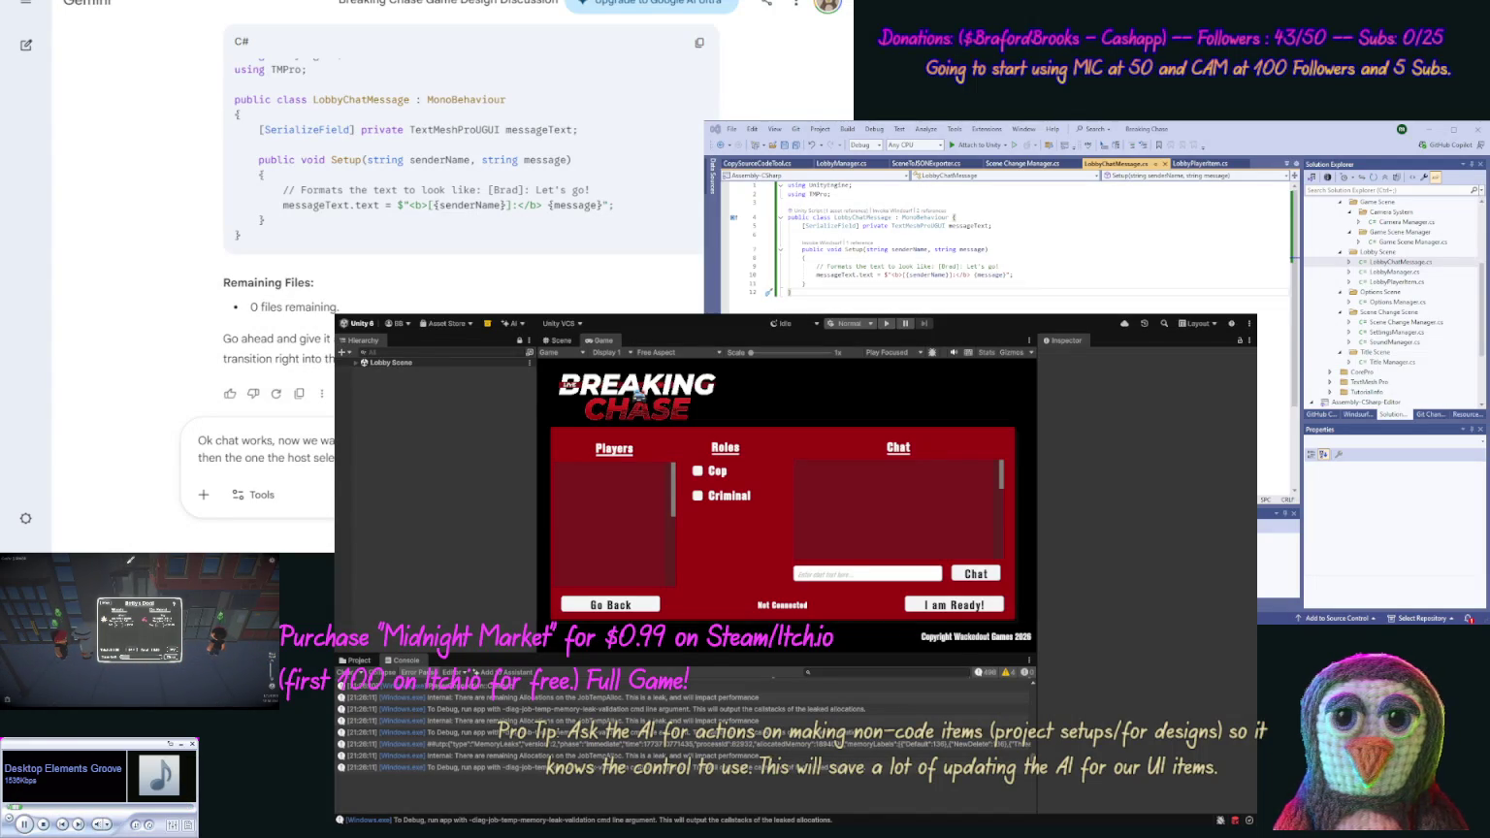
pyautogui.press('Return')
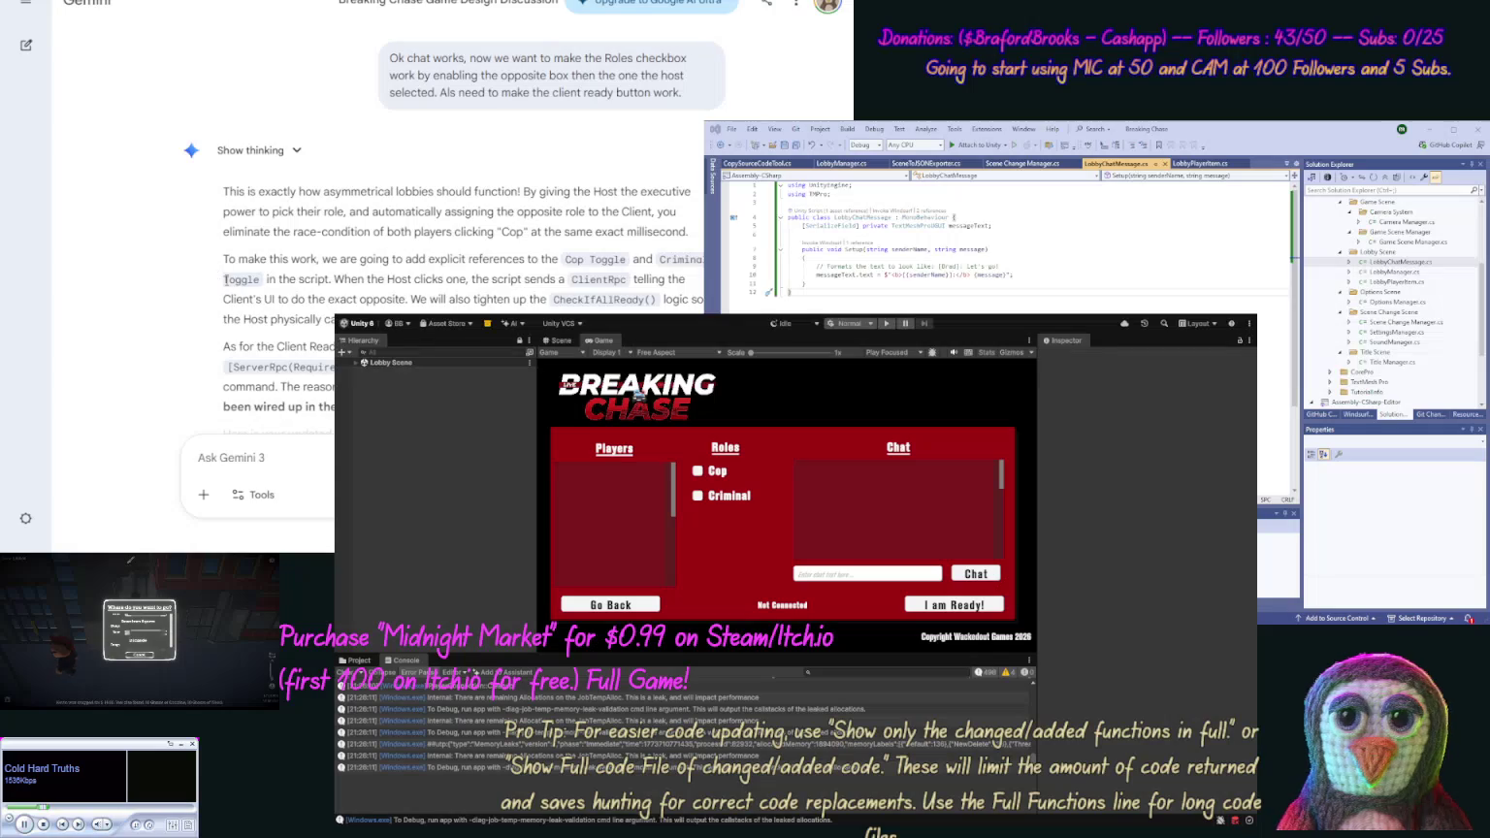
# Copy Gemini's updated LobbyManager code and paste it into the LobbyManager.cs tab
pyautogui.scroll(-2, 302, 282)
pyautogui.scroll(-2, 301, 282)
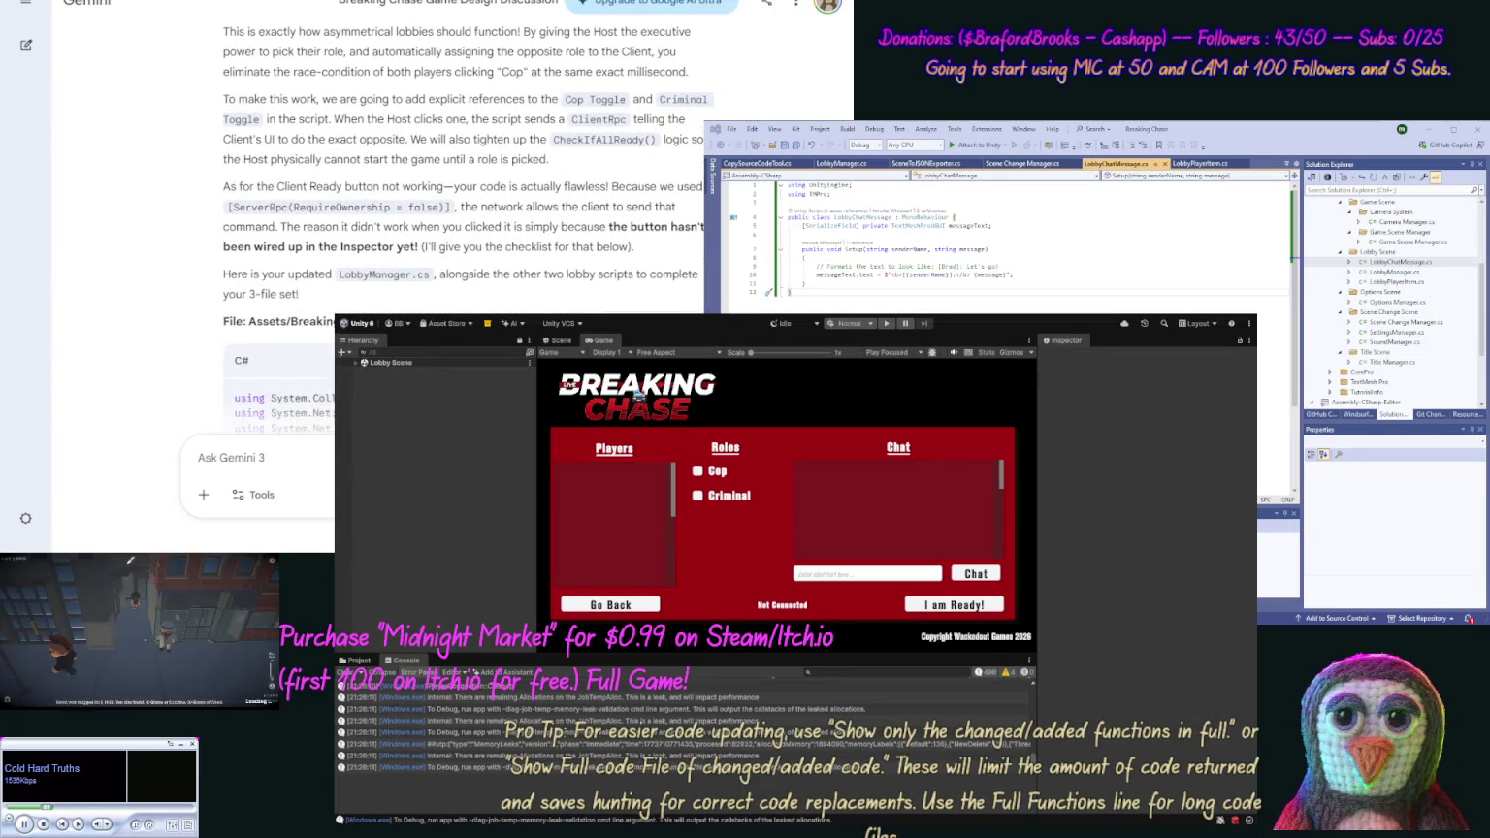
pyautogui.click(684, 360)
pyautogui.hotkey('alt', 'Tab')
pyautogui.click(841, 163)
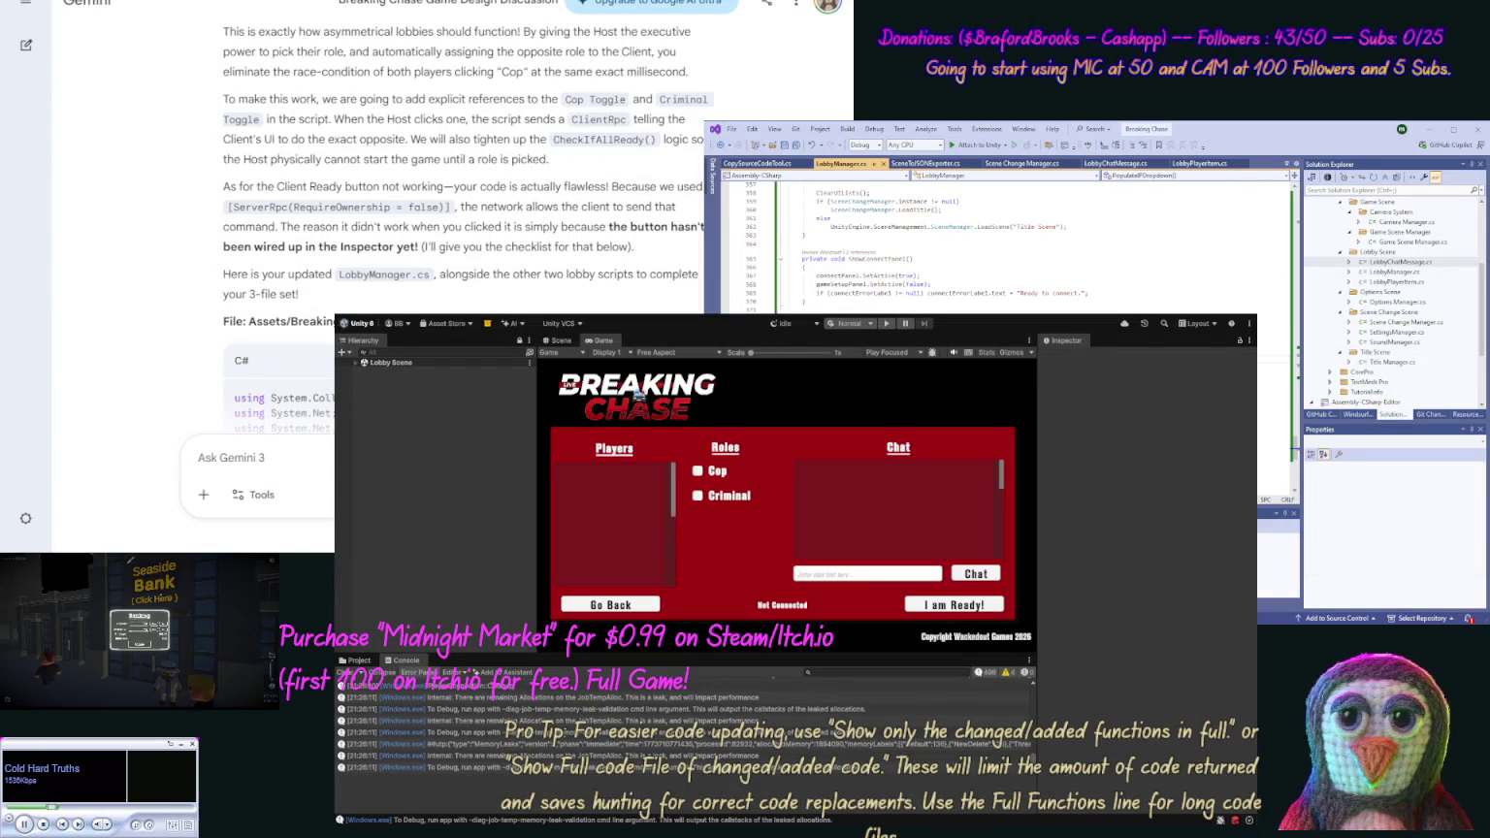
pyautogui.hotkey('ctrl', 'v')
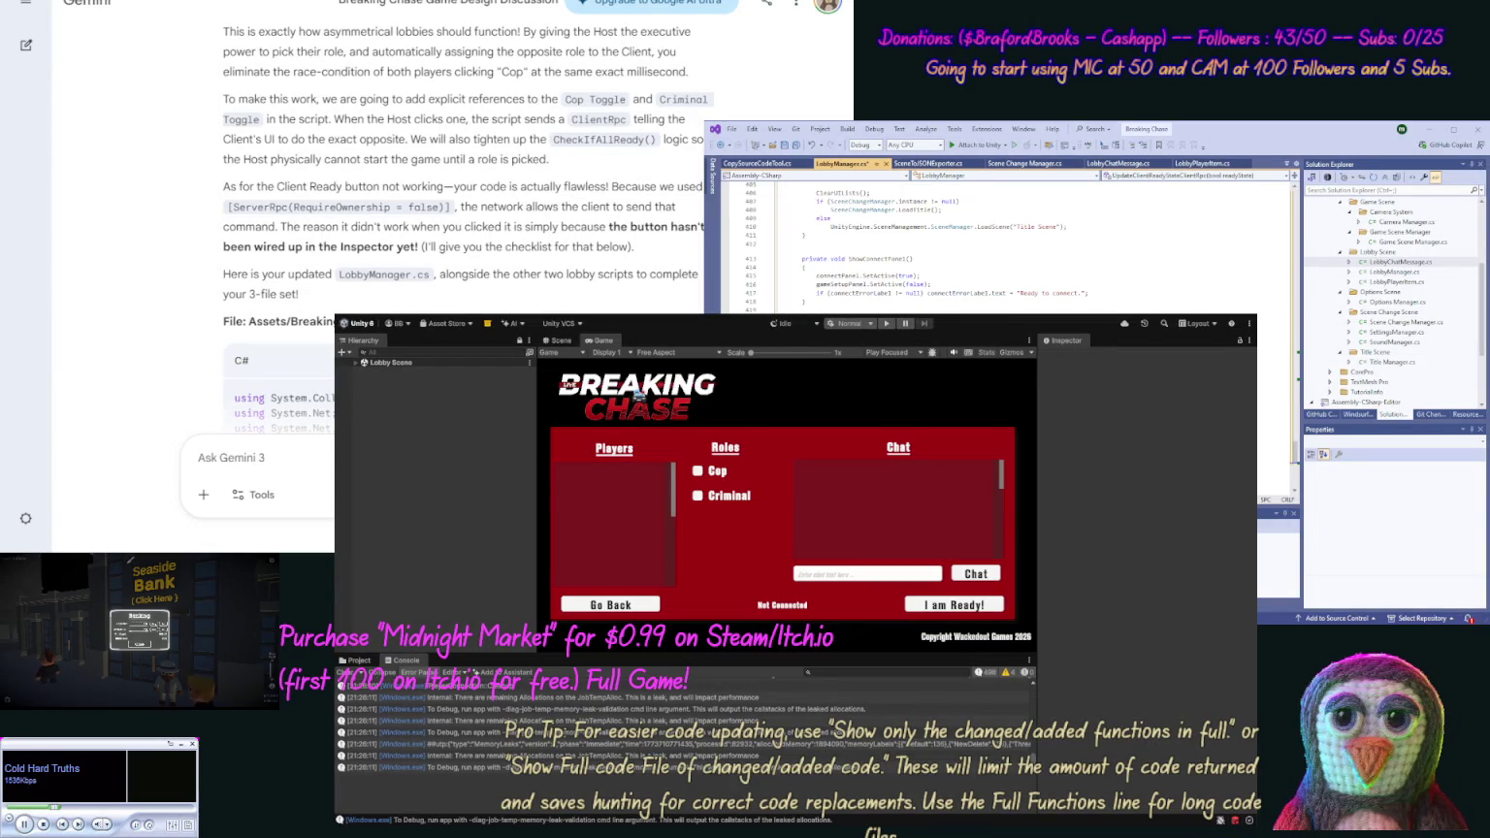
pyautogui.scroll(-15, 201, 263)
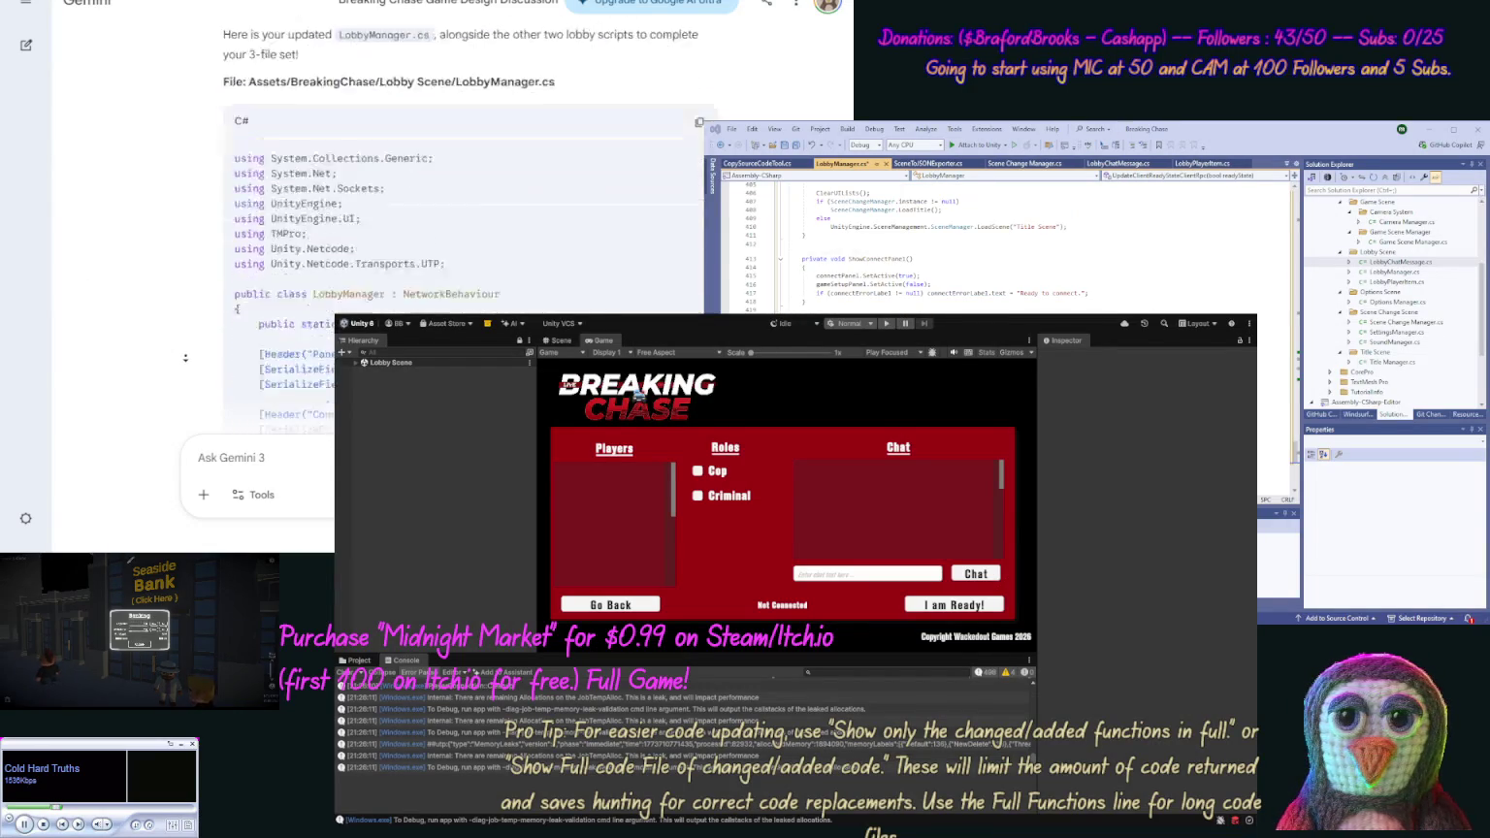
pyautogui.scroll(-10, 182, 358)
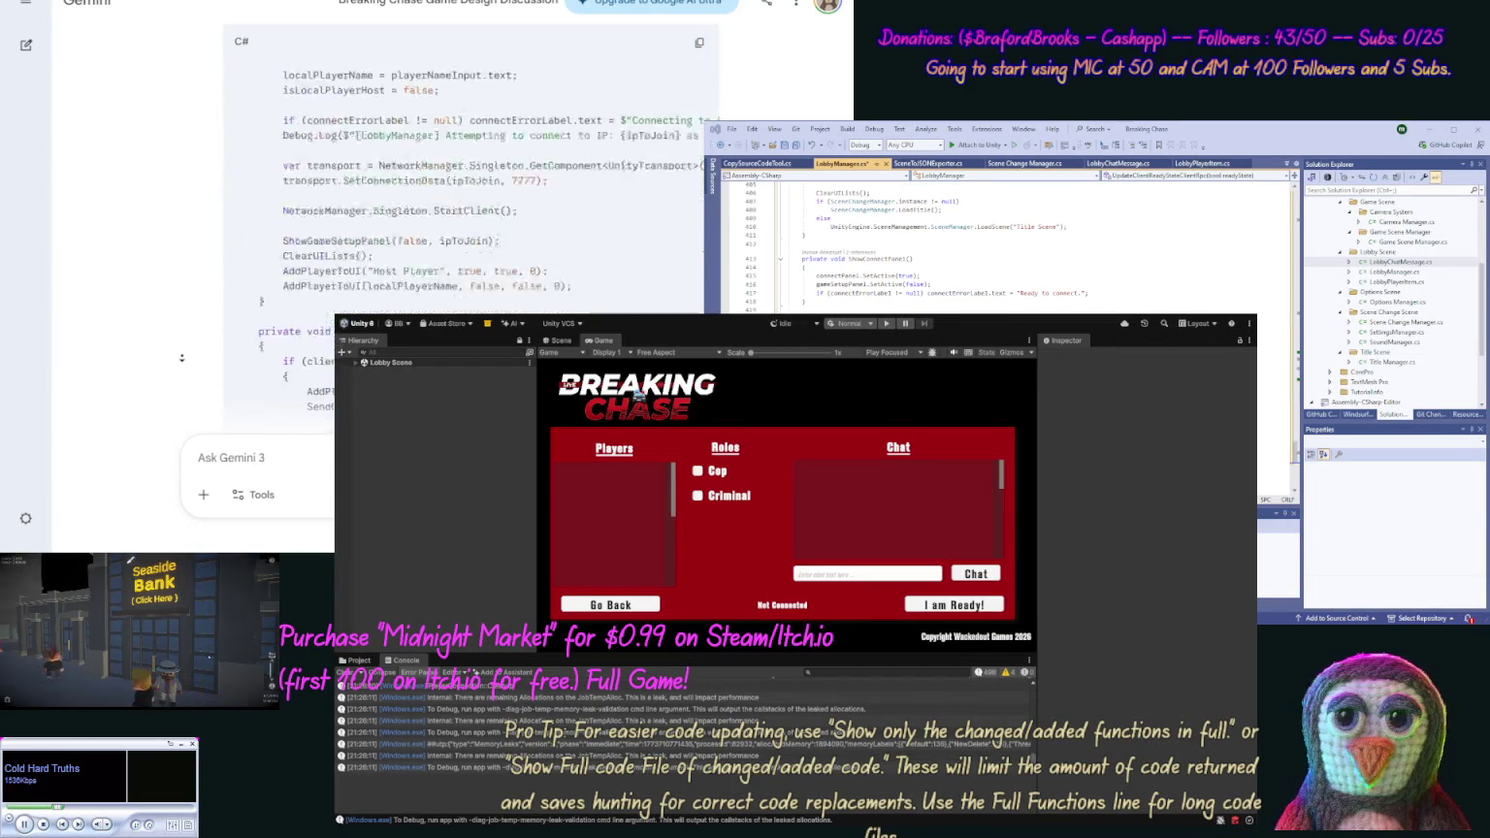
pyautogui.scroll(-10, 181, 358)
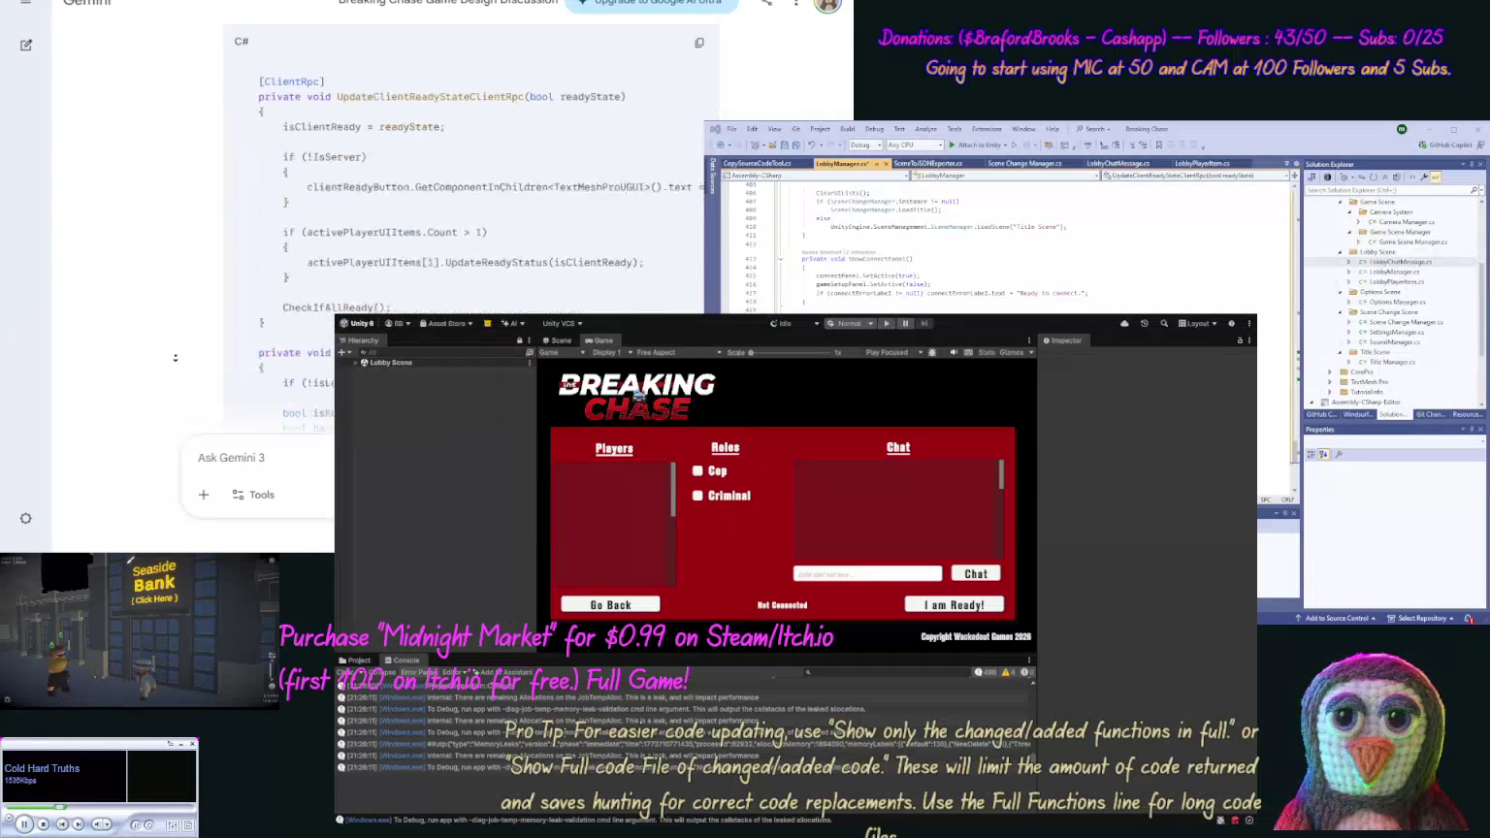
pyautogui.scroll(-2, 176, 358)
pyautogui.scroll(2, 169, 305)
# Replace LobbyPlayerItem.cs with Gemini's new version
pyautogui.click(698, 205)
pyautogui.click(1418, 282)
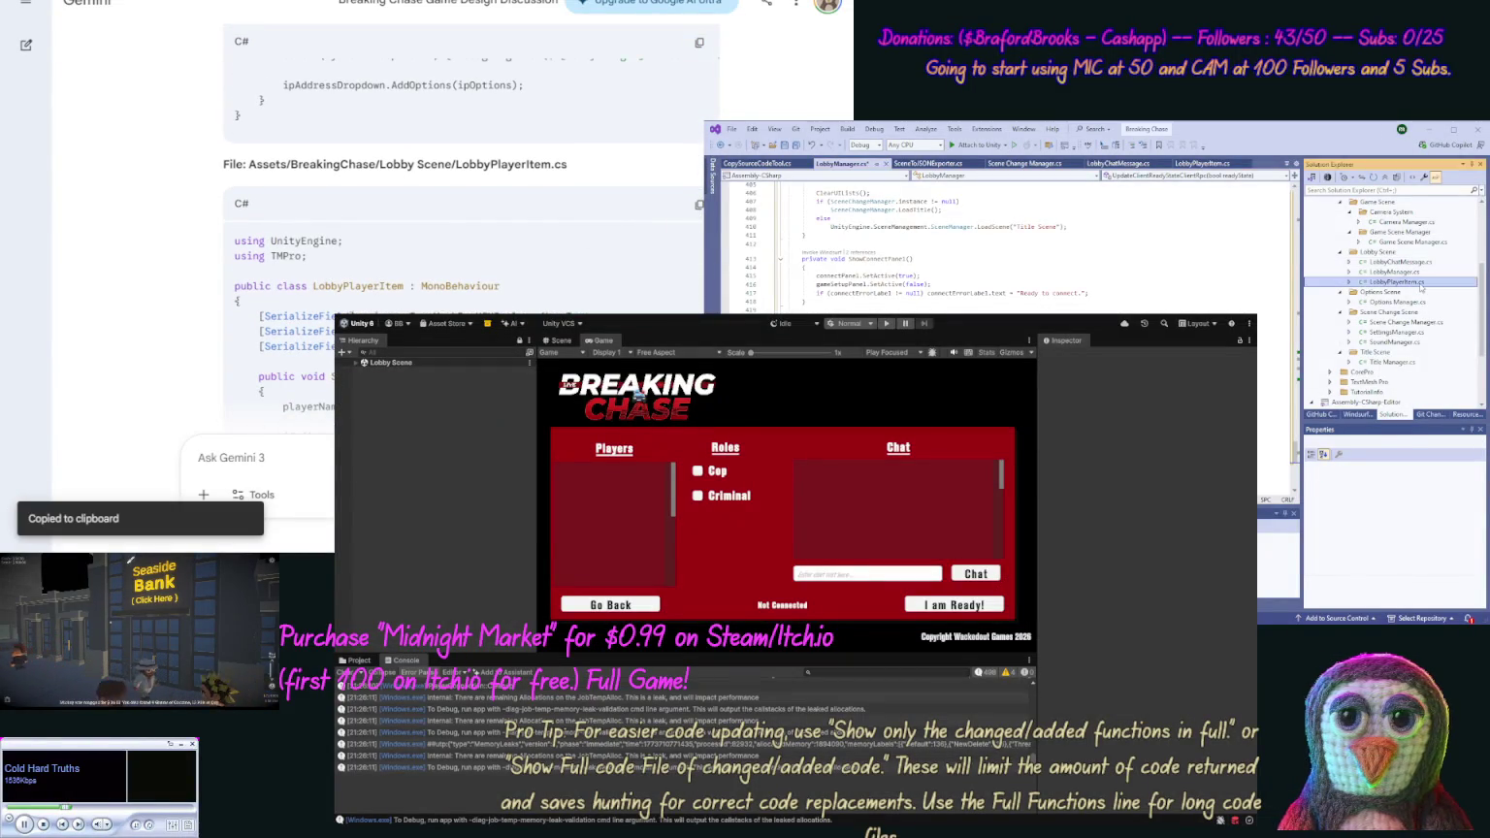
pyautogui.doubleClick(1417, 283)
pyautogui.hotkey('ctrl', 'a')
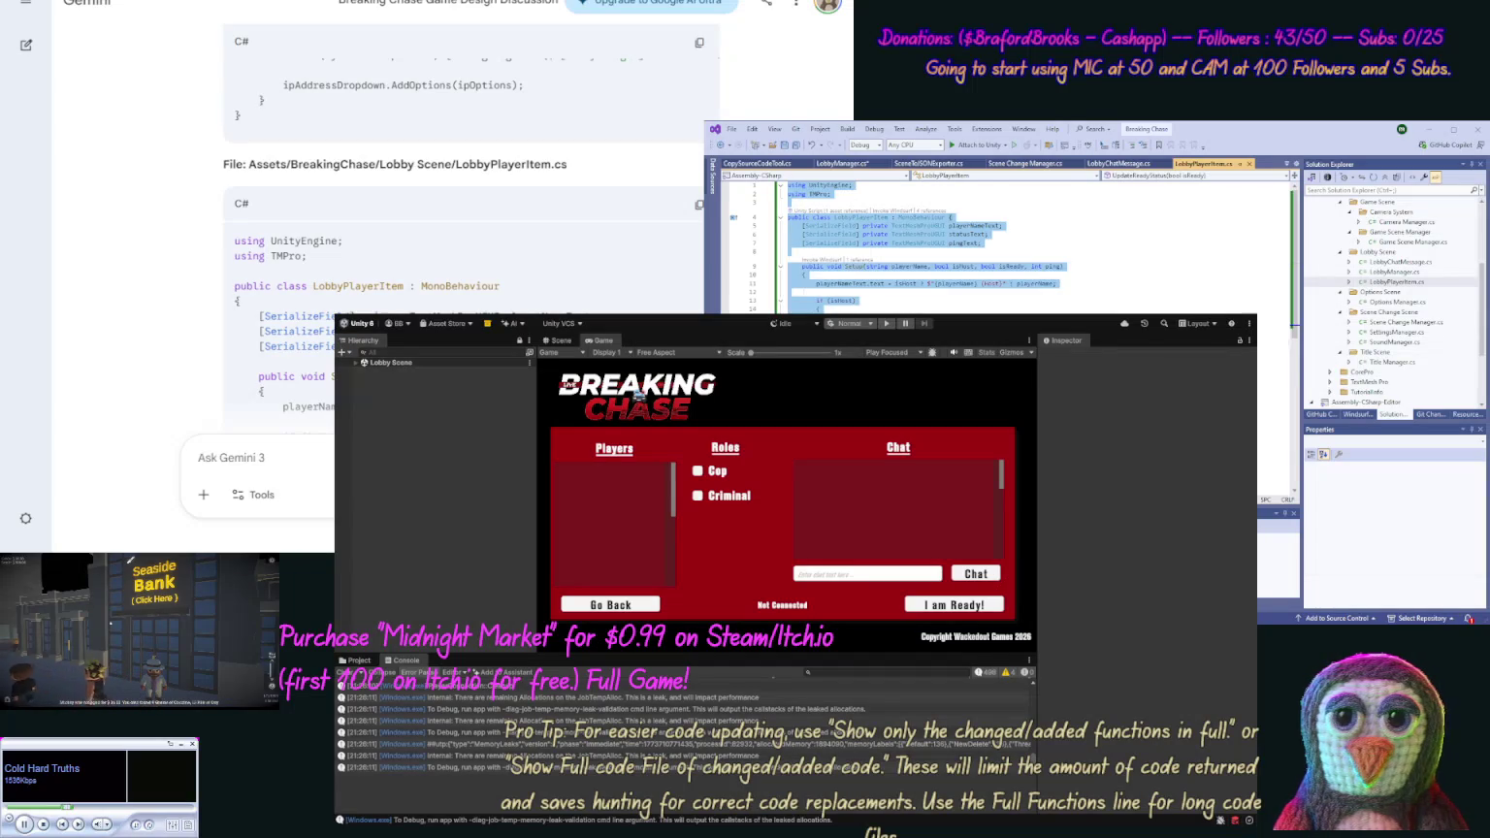
pyautogui.hotkey('ctrl', 'v')
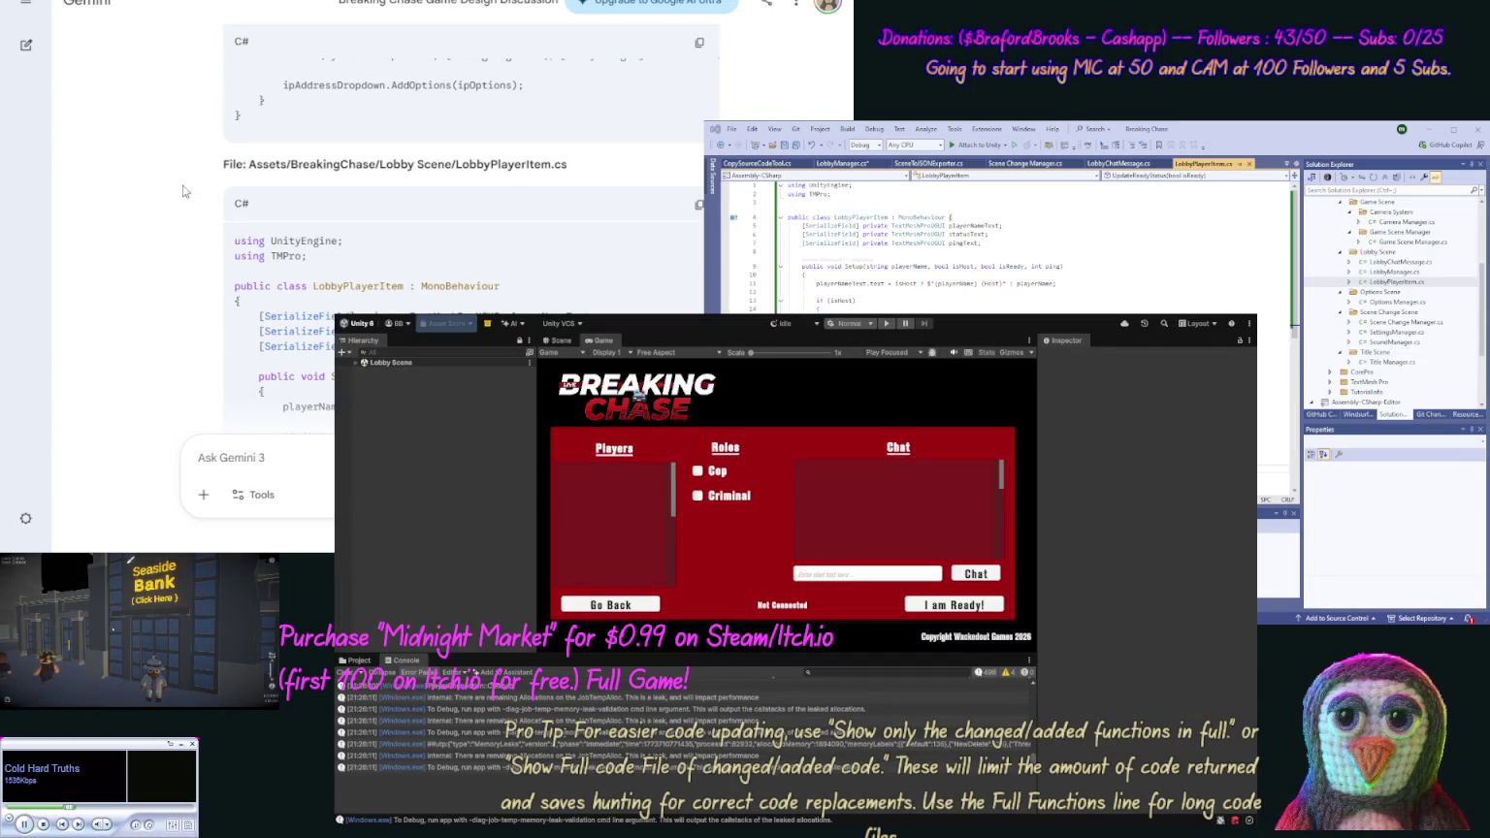
pyautogui.scroll(-10, 180, 224)
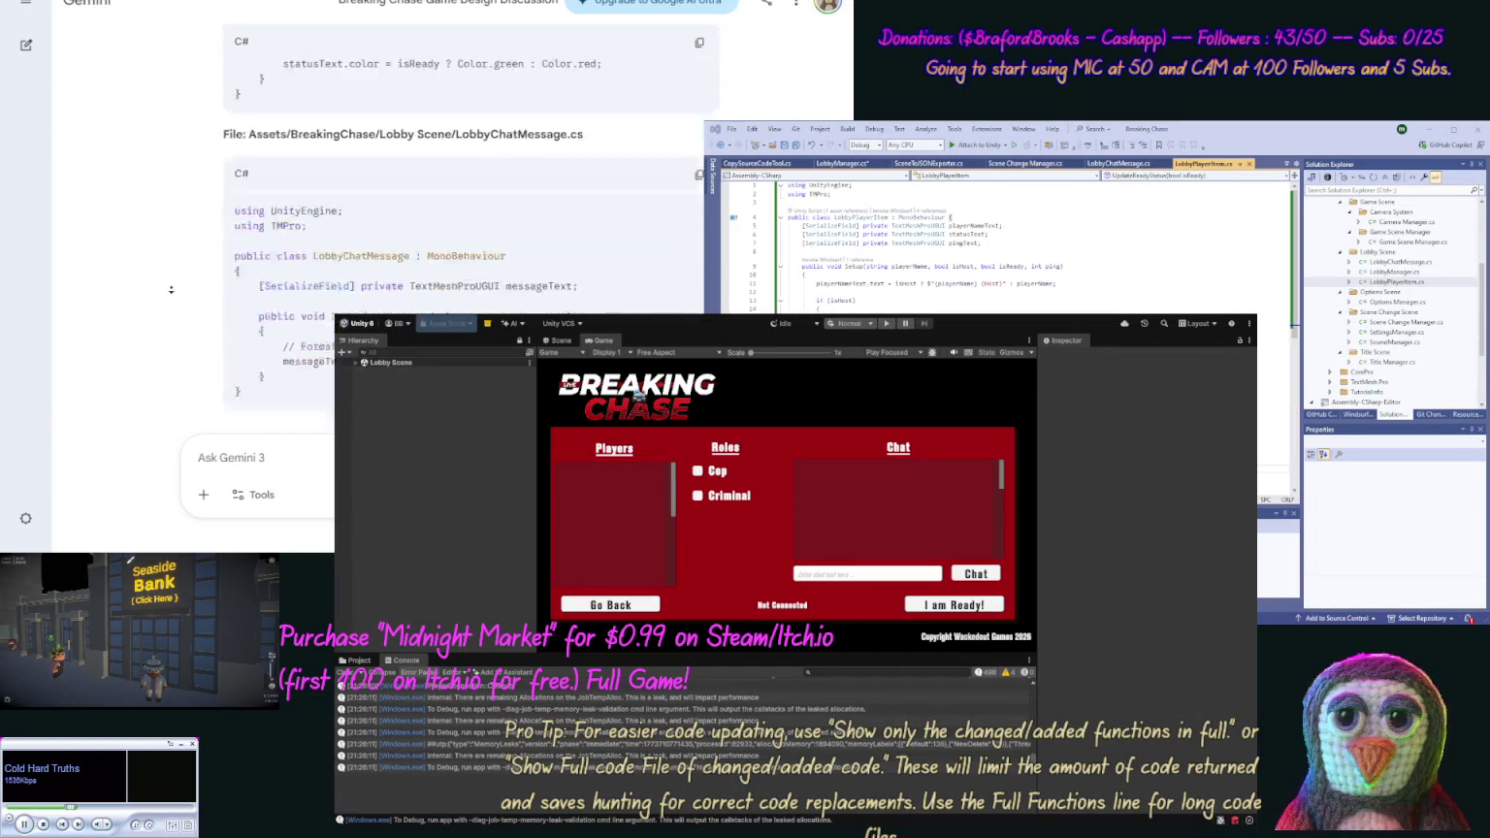
pyautogui.scroll(3, 171, 235)
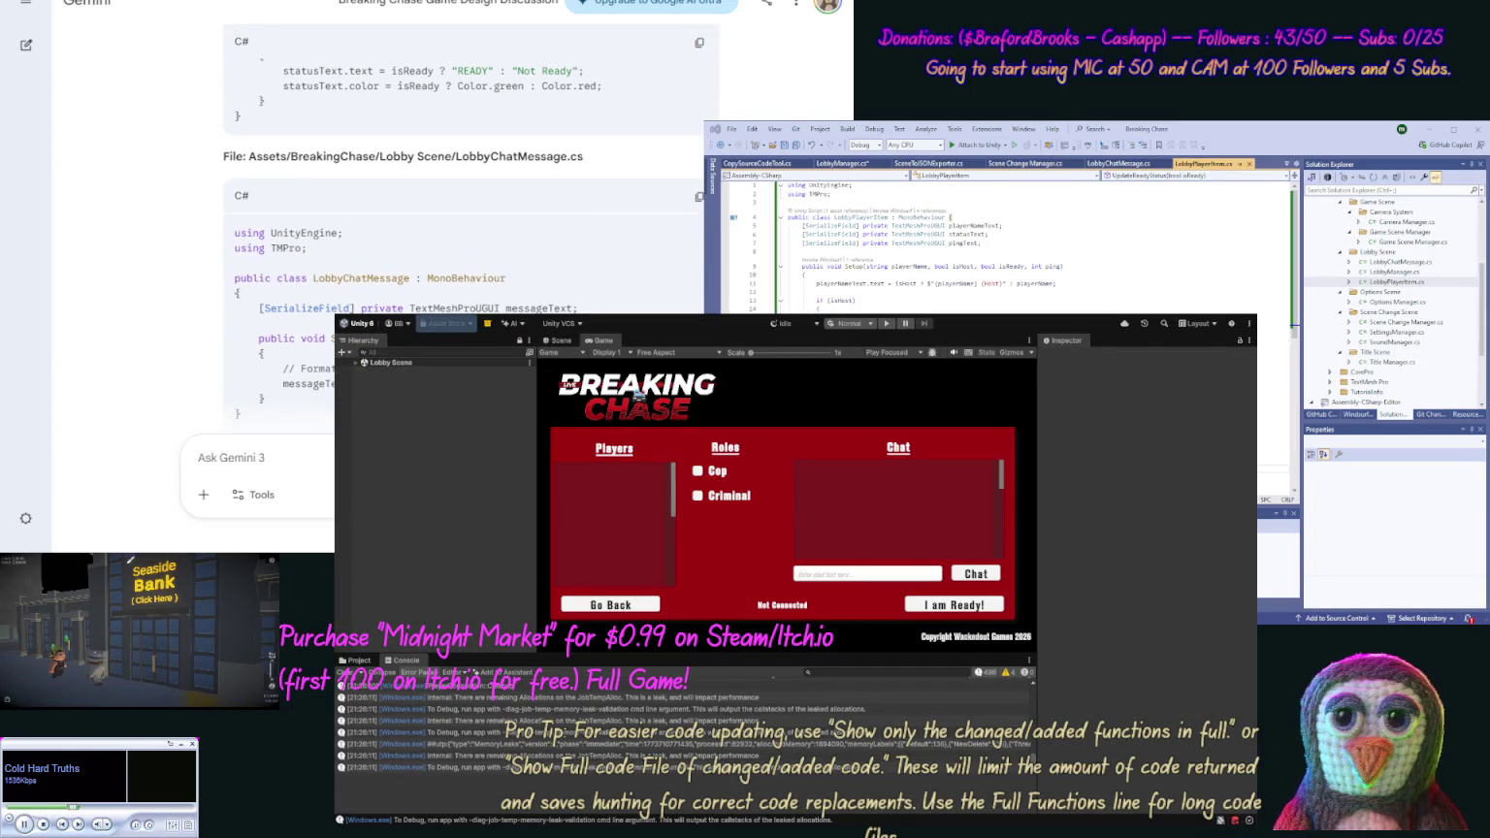
# Replace LobbyChatMessage.cs with Gemini's new code and save all changed scripts
pyautogui.click(697, 197)
pyautogui.doubleClick(1397, 261)
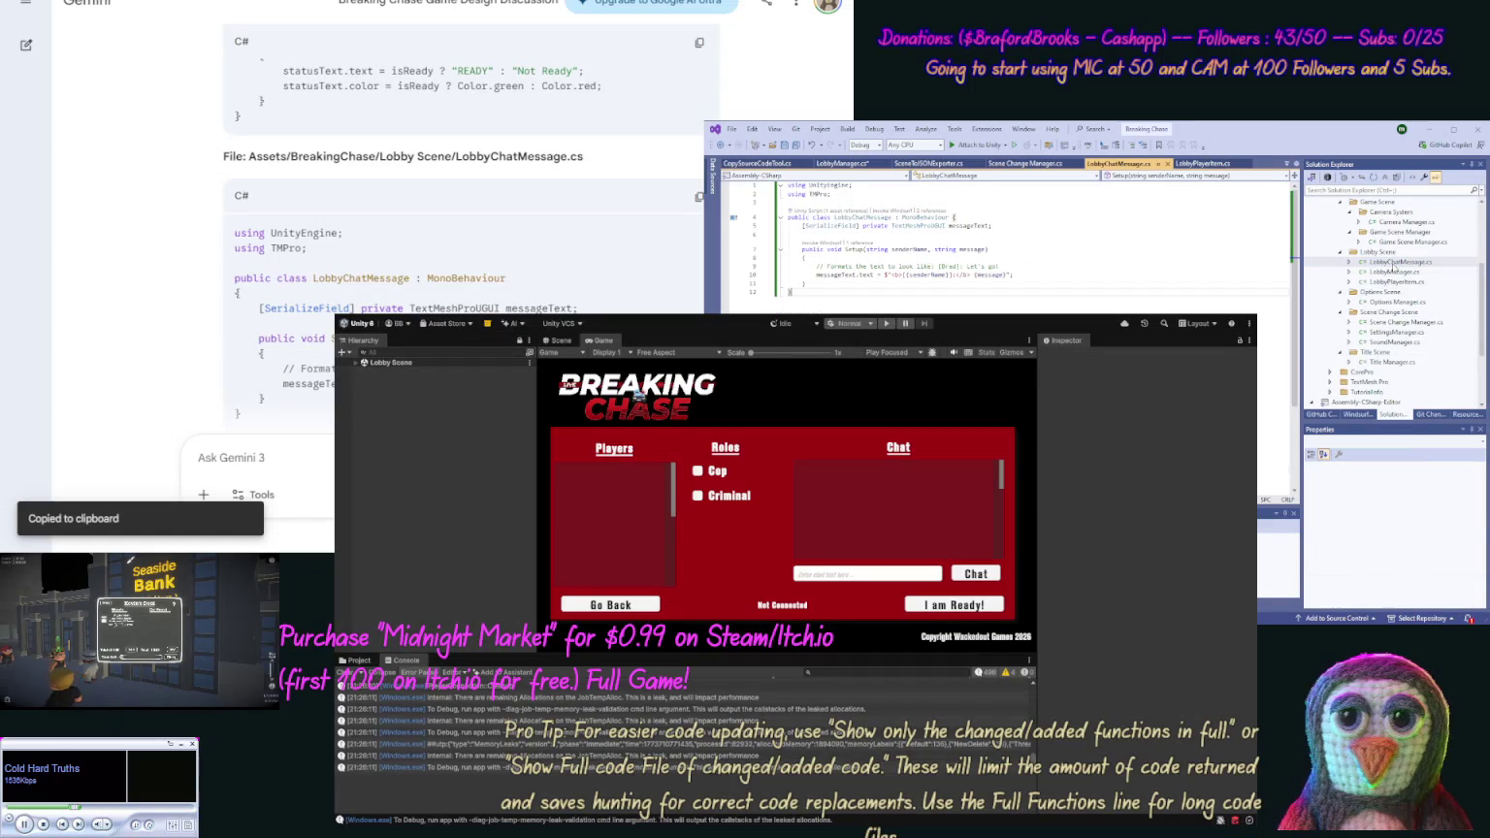
pyautogui.hotkey('ctrl', 'a')
pyautogui.hotkey('ctrl', 'v')
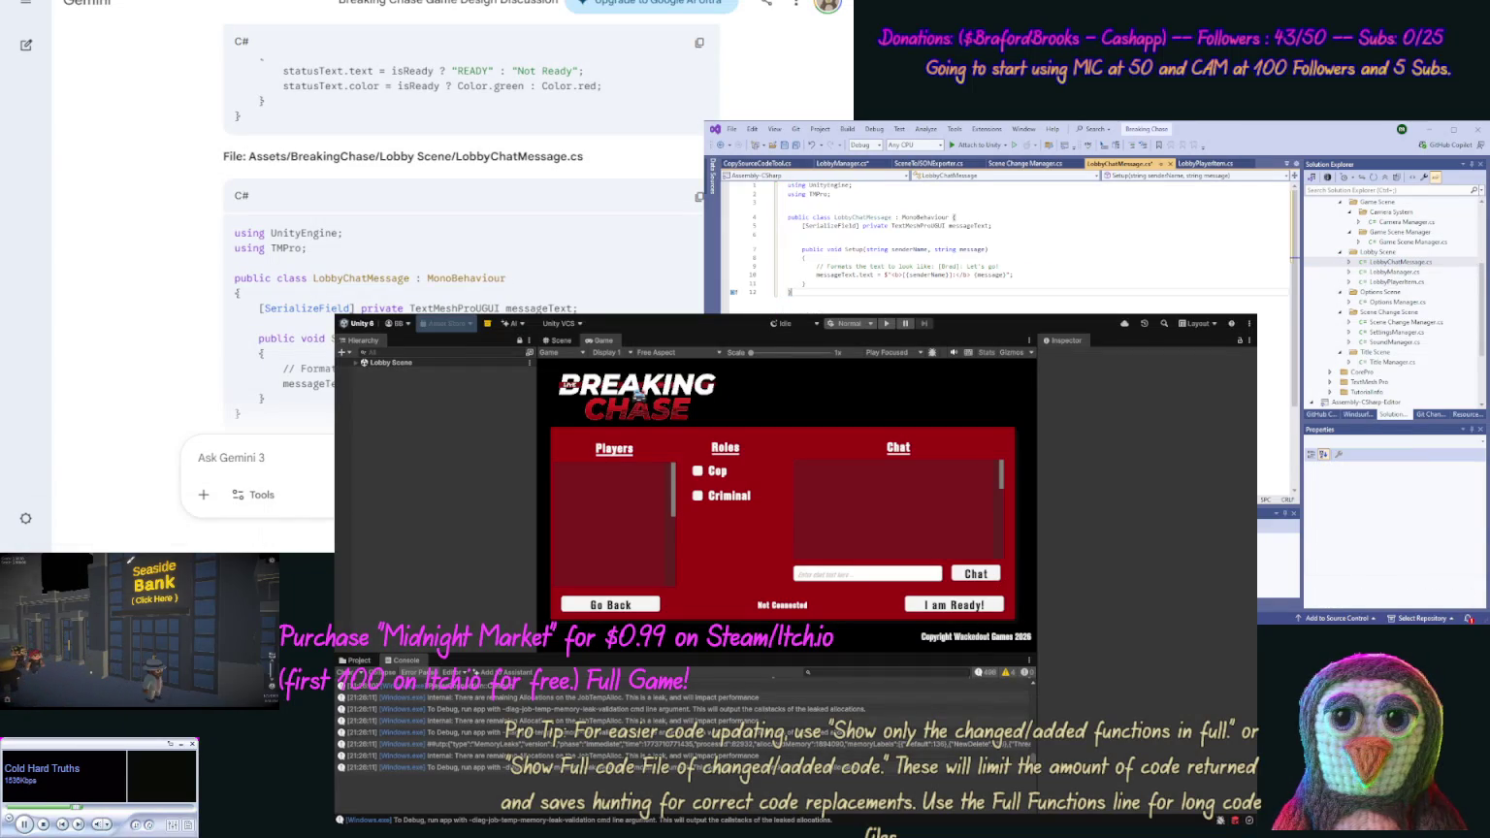
pyautogui.click(796, 146)
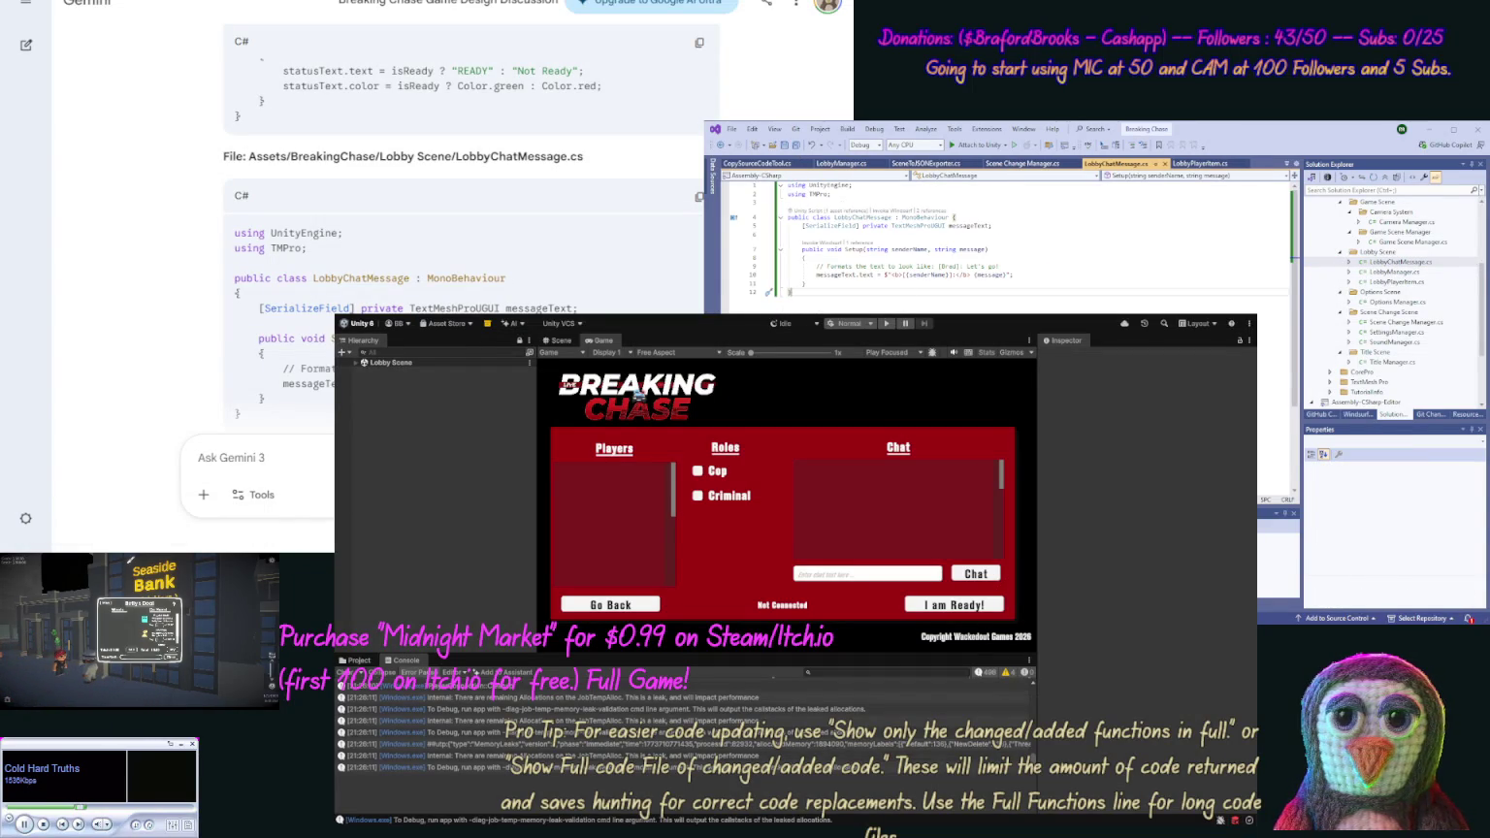
pyautogui.scroll(-5, 165, 255)
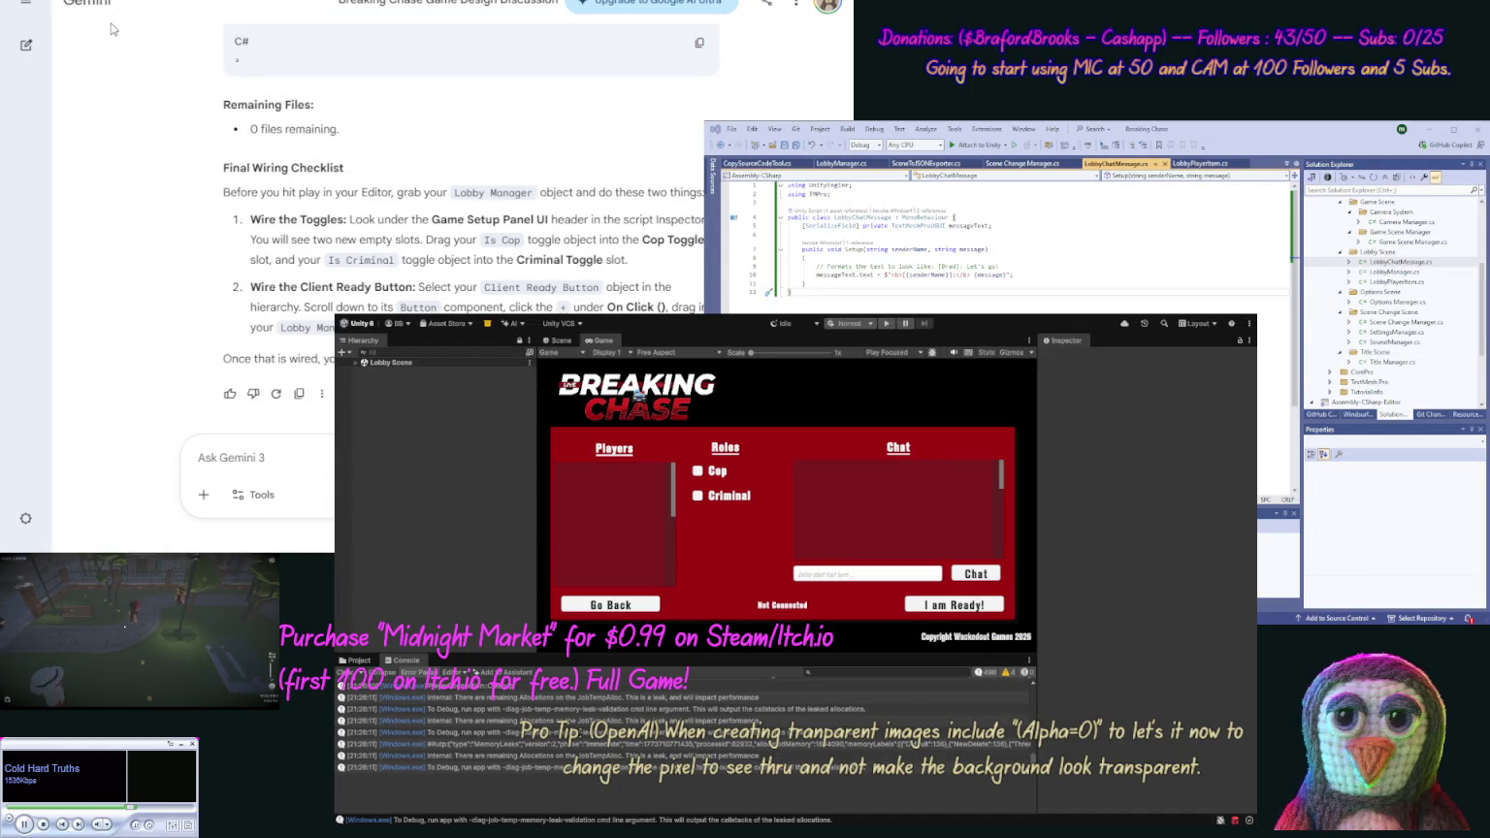
# Expand Lobby Scene in the Hierarchy and select the Lobby Manager object
pyautogui.click(356, 364)
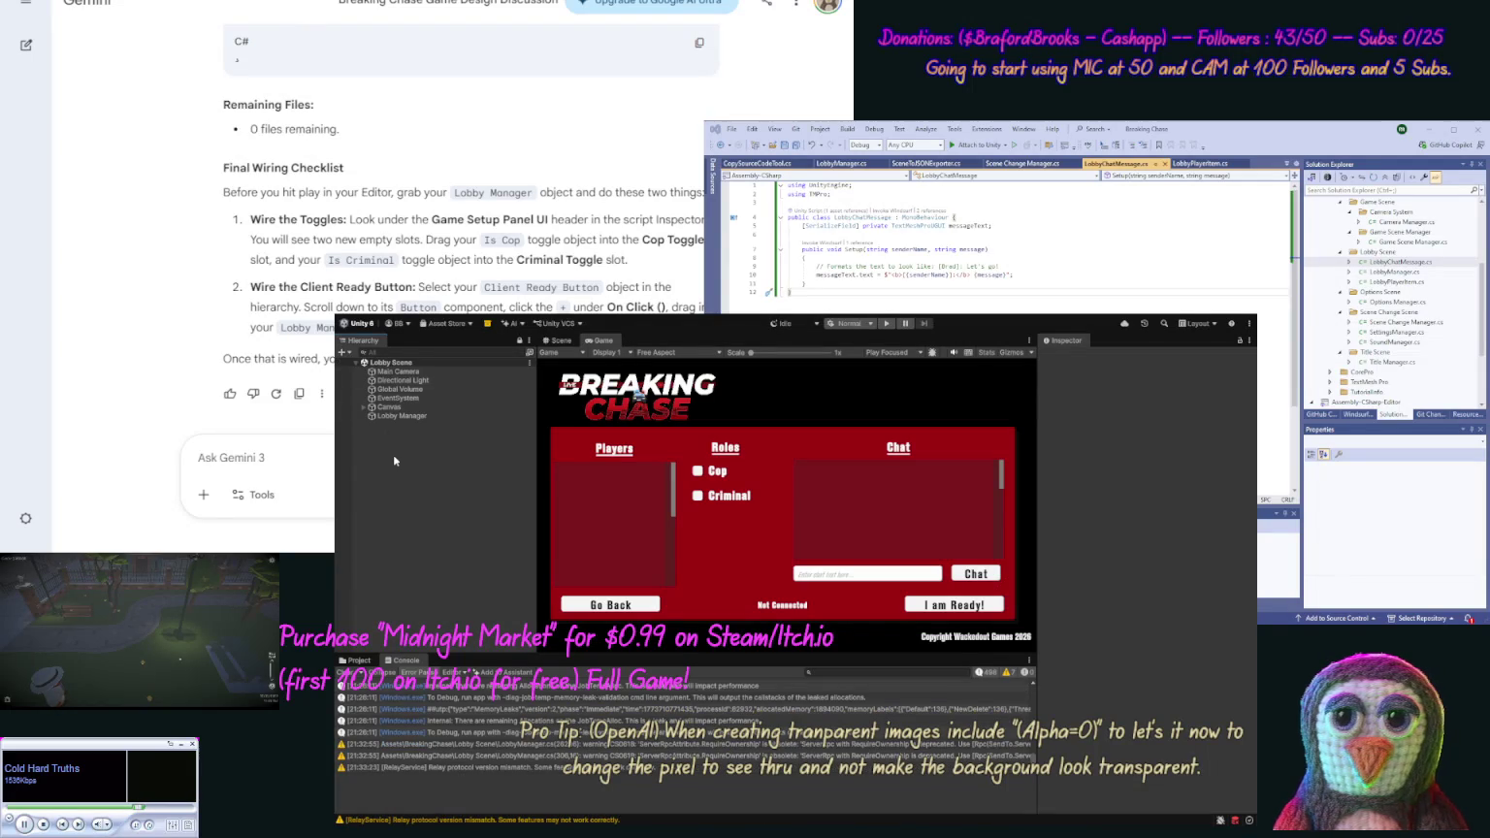
pyautogui.click(404, 416)
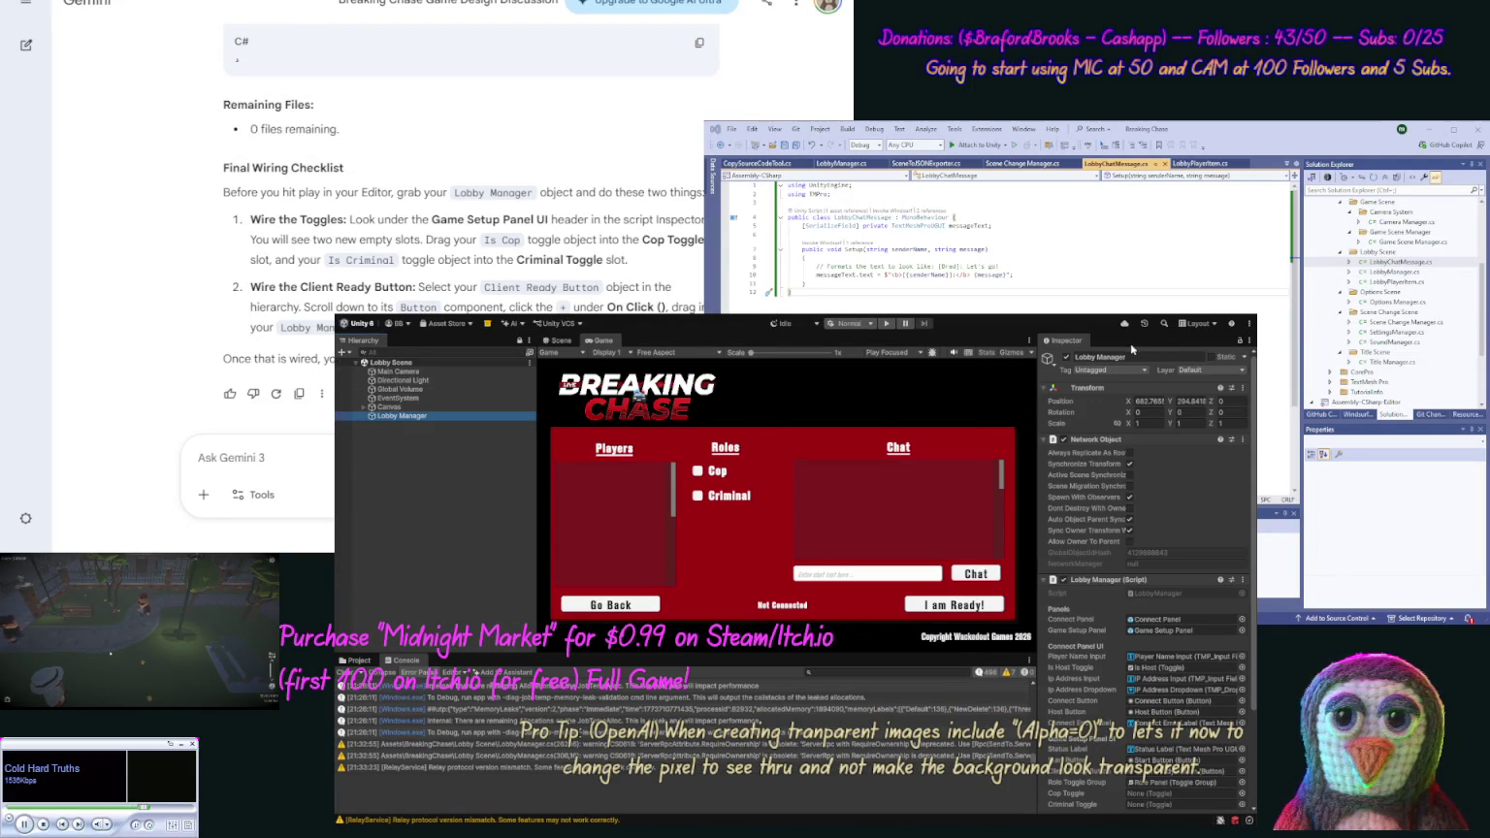
# Show Lobby Manager in the Inspector and expand Canvas > Main Panel > Game Setup Panel > Menu Items > Role Panel
pyautogui.click(1067, 340)
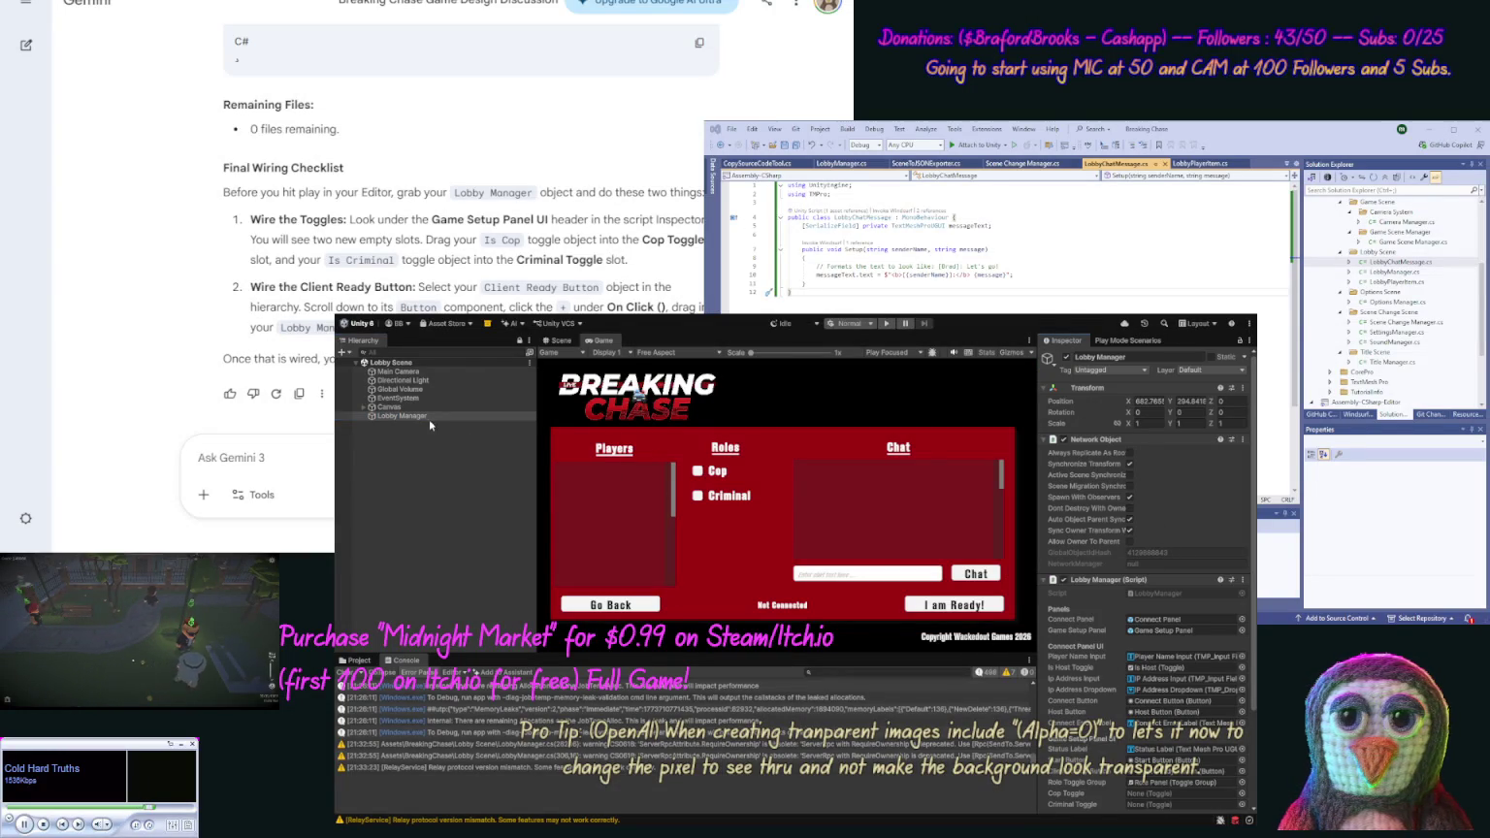
pyautogui.click(363, 408)
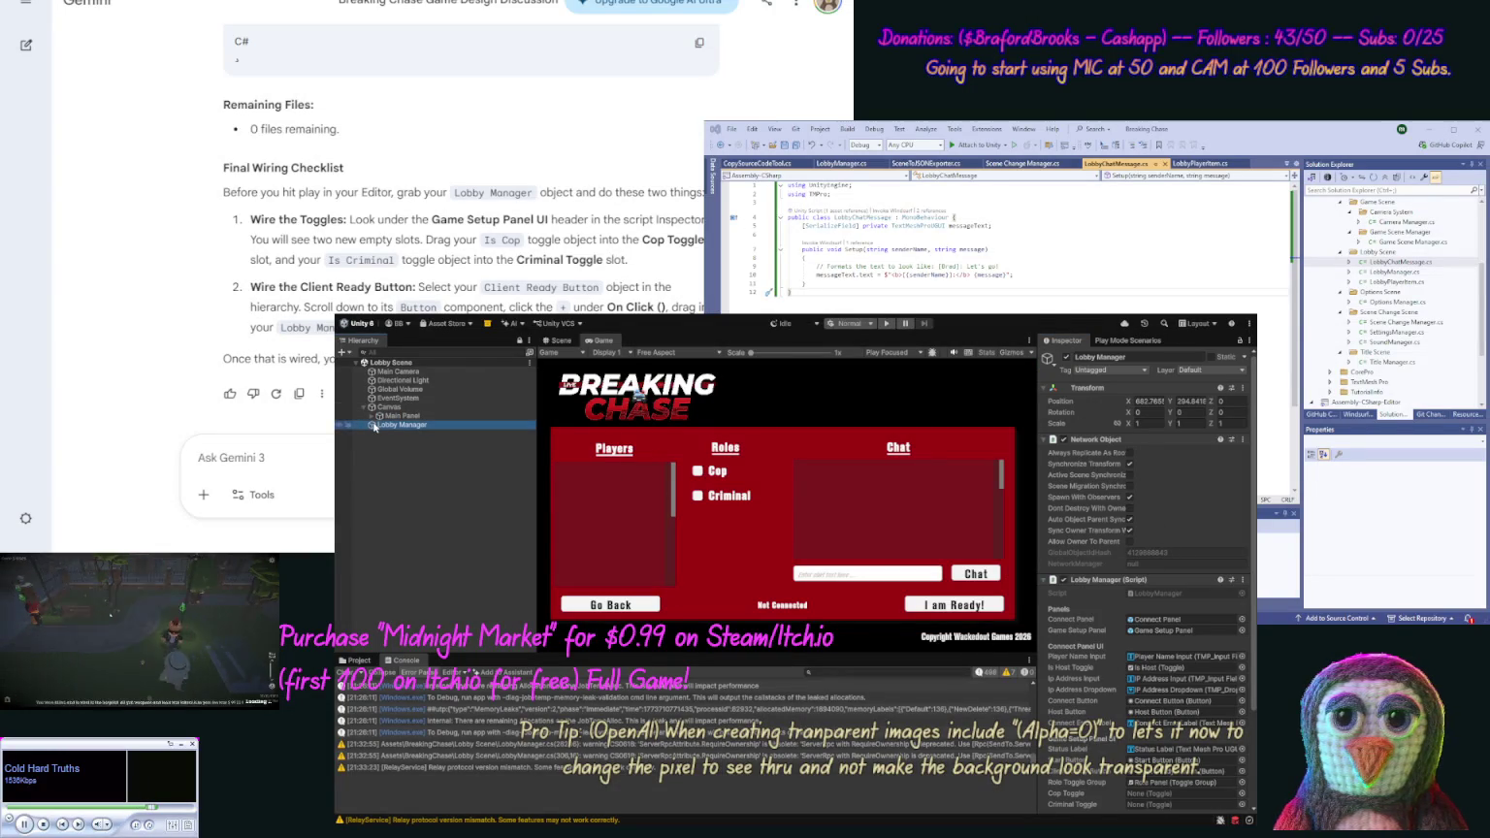
pyautogui.click(372, 417)
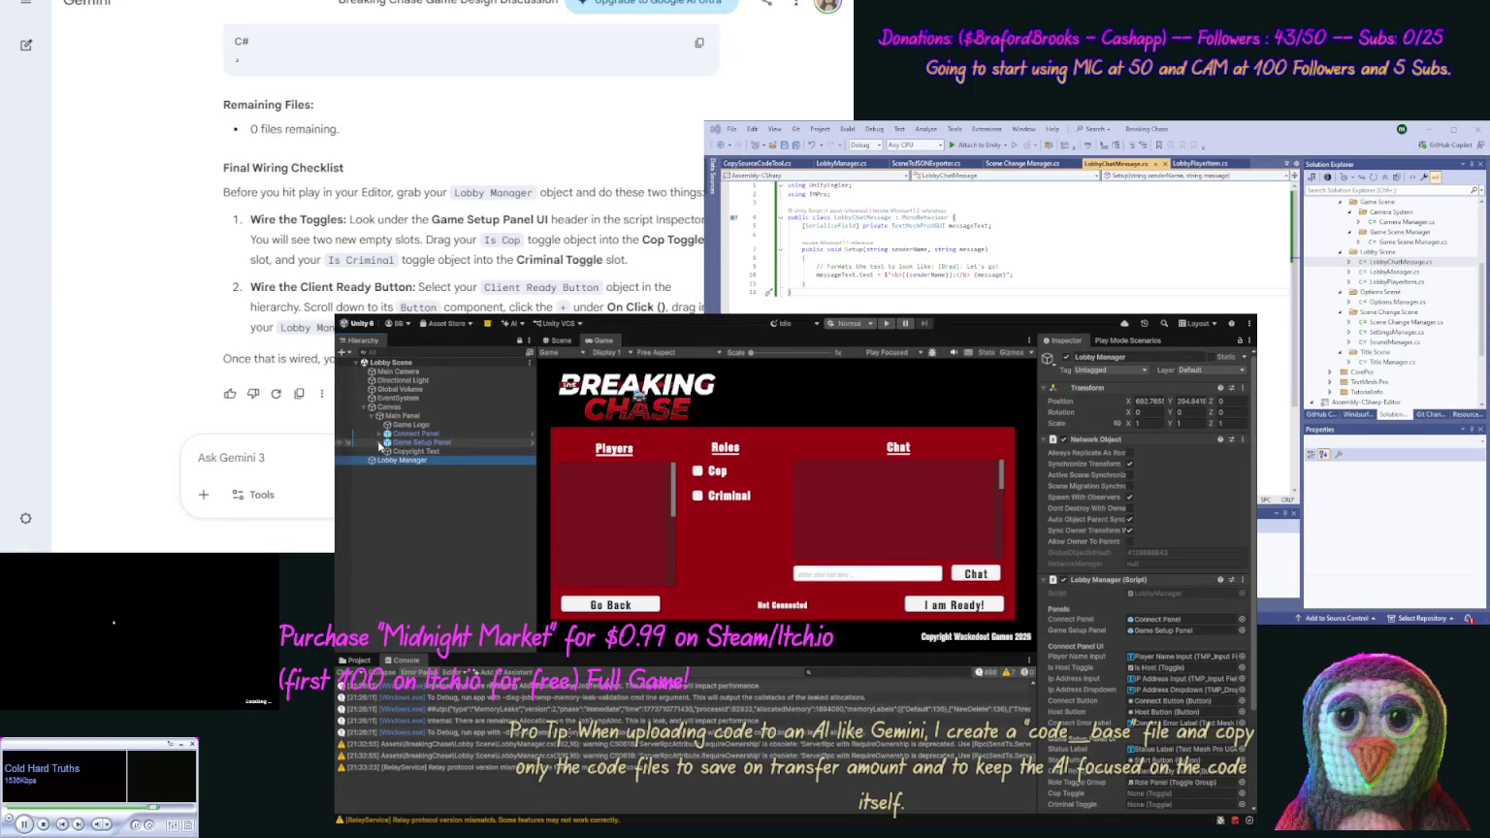
pyautogui.click(379, 442)
pyautogui.click(388, 452)
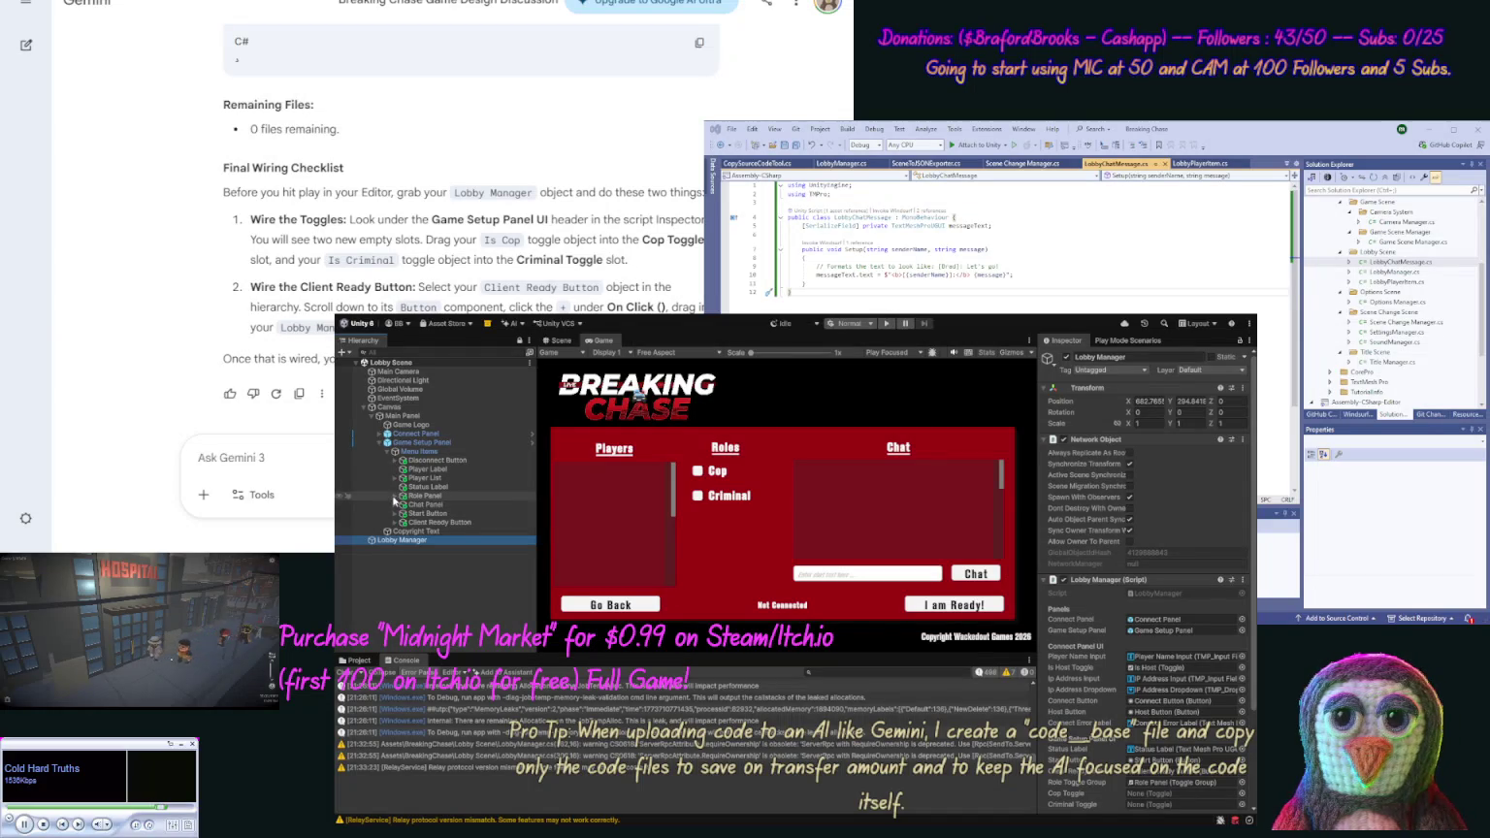
pyautogui.click(393, 497)
# Assign the Is Cop toggle to the Lobby Manager's Cop Toggle slot, then select Client Ready Button
pyautogui.click(428, 514)
pyautogui.moveTo(428, 515)
pyautogui.mouseDown()
pyautogui.moveTo(436, 566)
pyautogui.moveTo(1165, 797)
pyautogui.mouseUp()
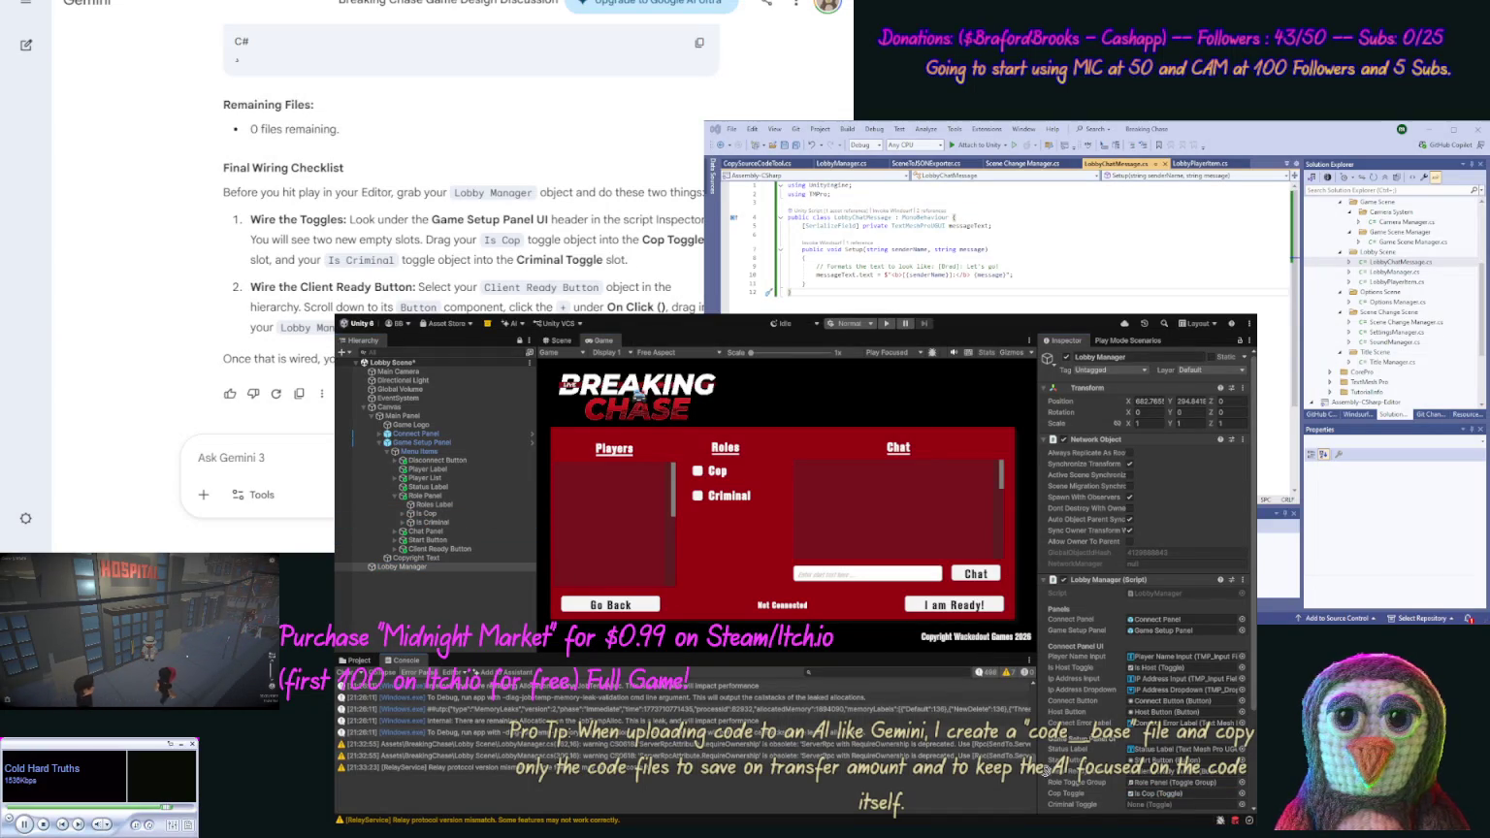
pyautogui.scroll(-2, 1165, 791)
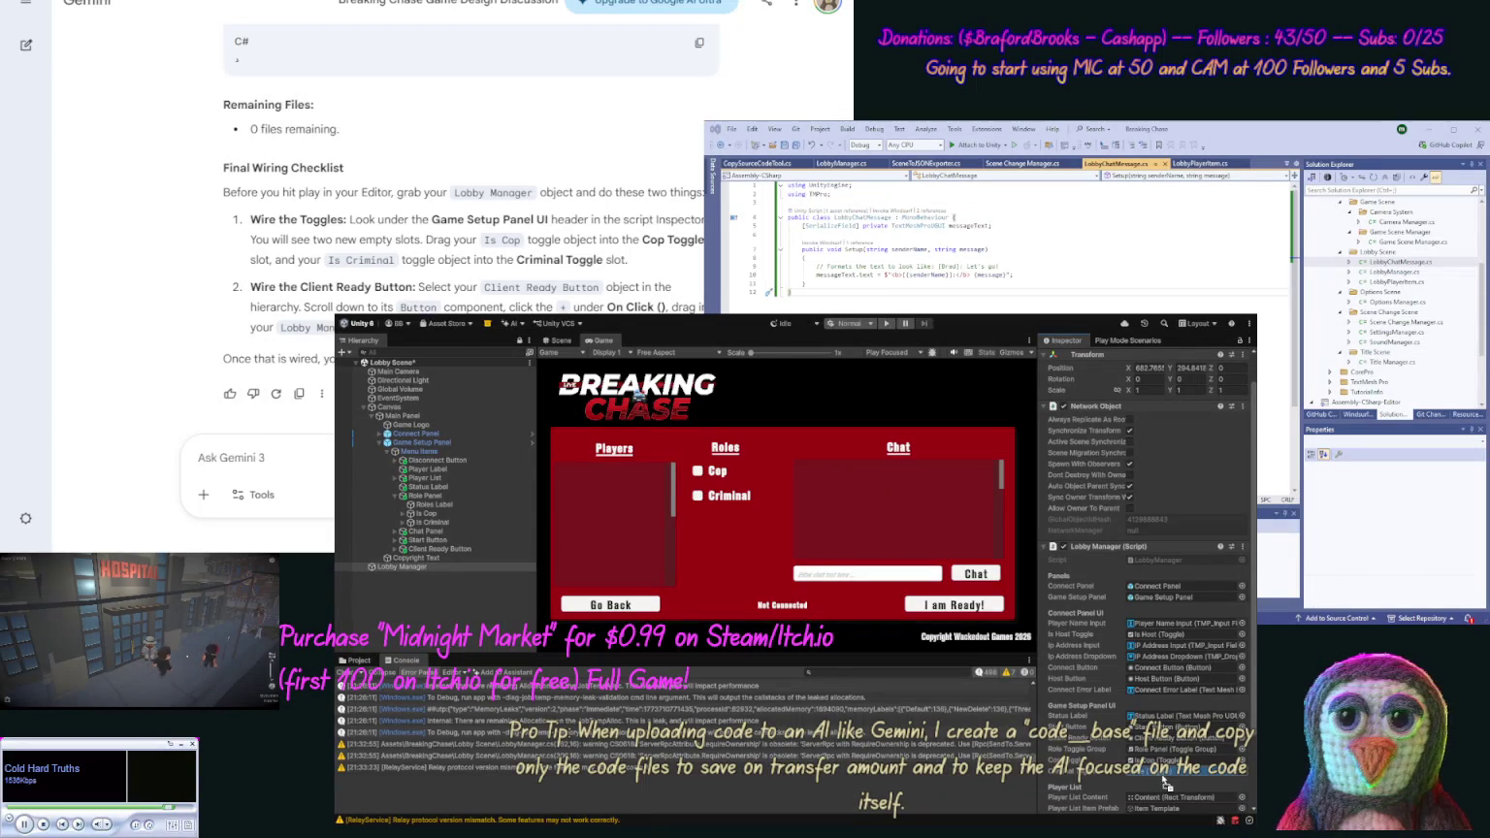
pyautogui.scroll(-4, 1162, 773)
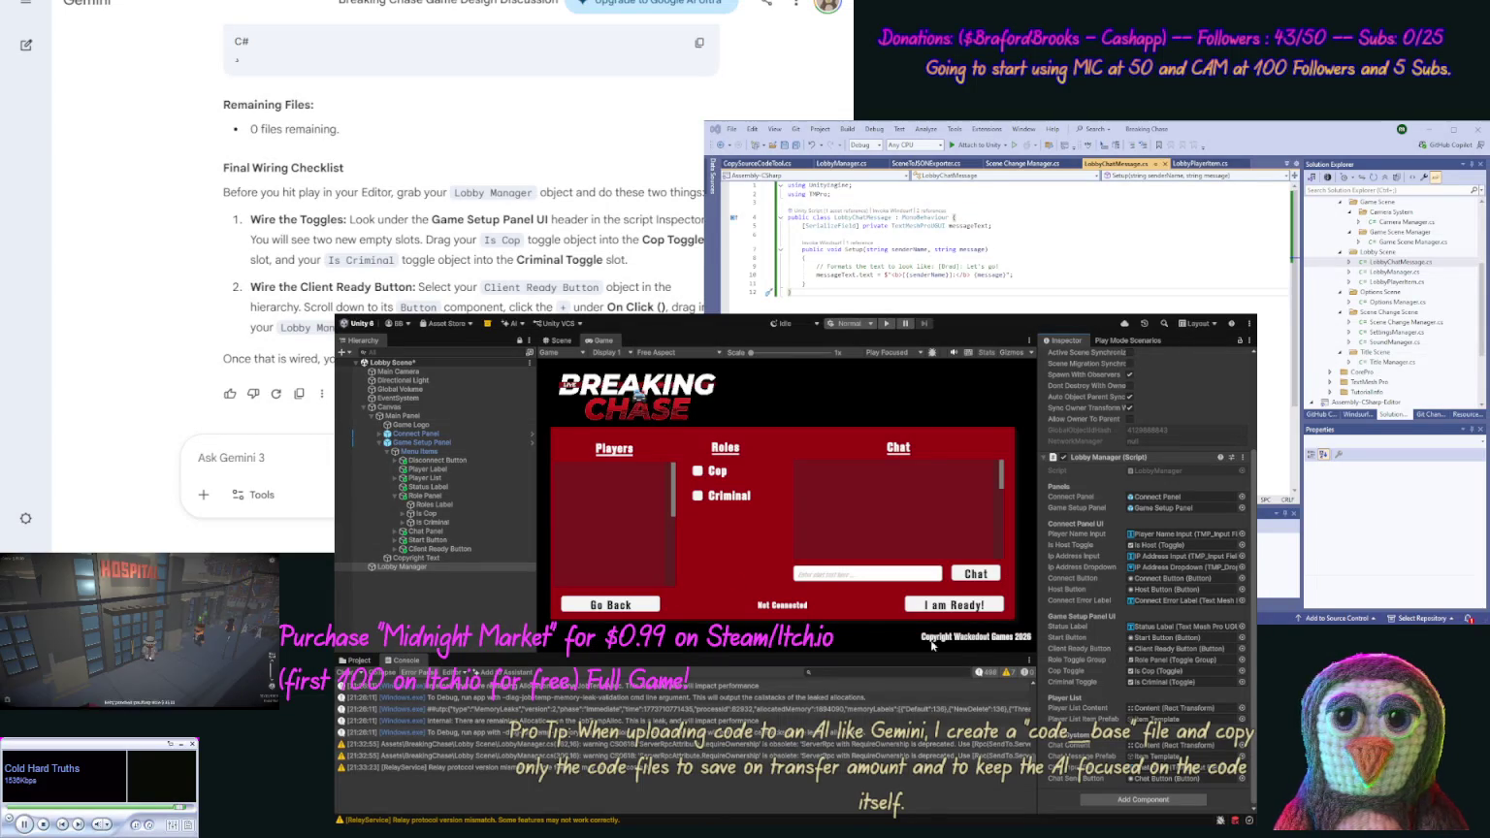
pyautogui.click(440, 549)
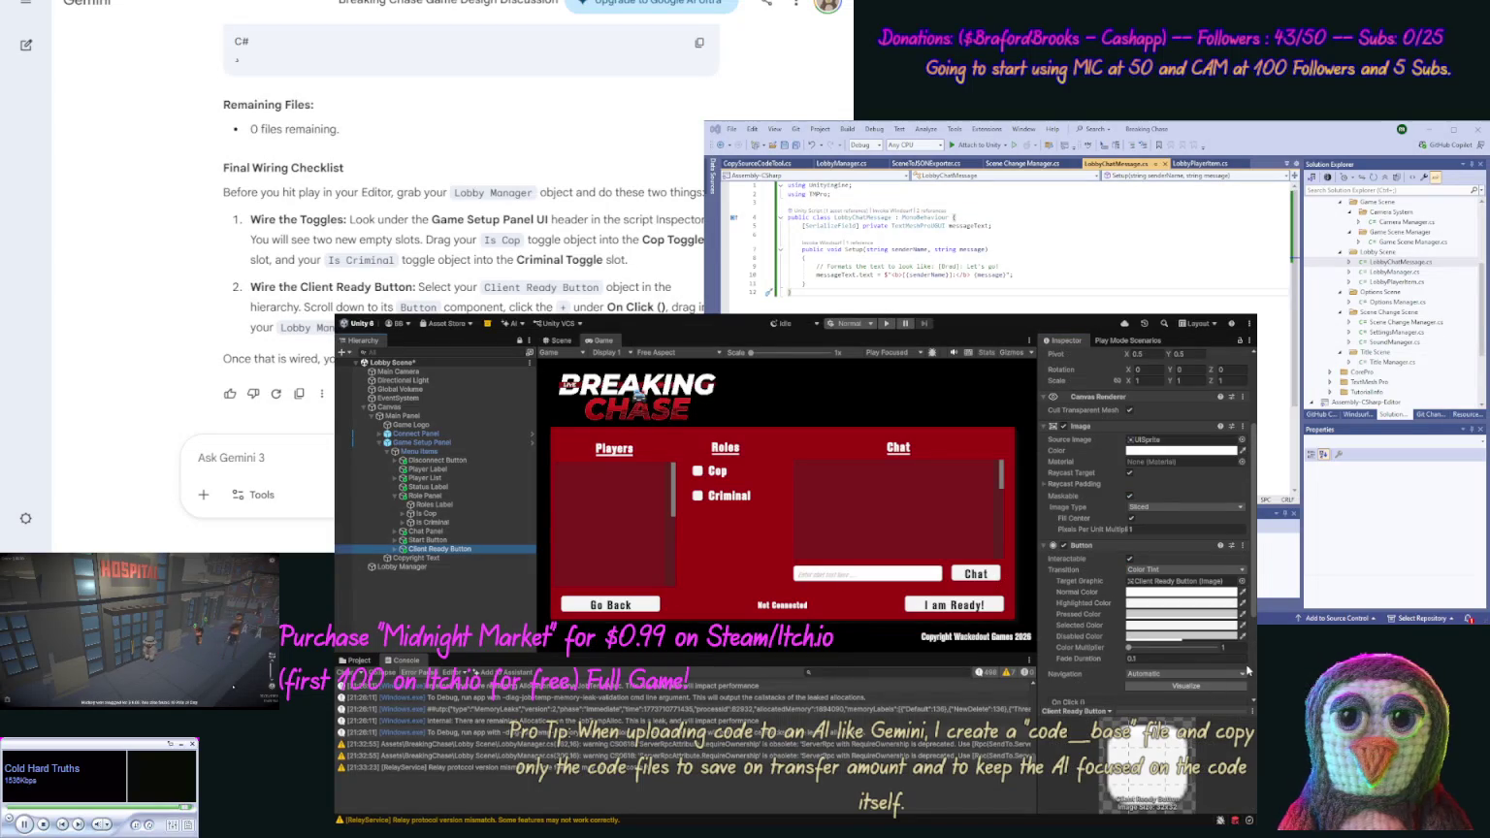
# Make Lobby Manager the Client Ready Button's On Click target, review Start and Disconnect buttons, and enter Play mode
pyautogui.scroll(-3, 1252, 669)
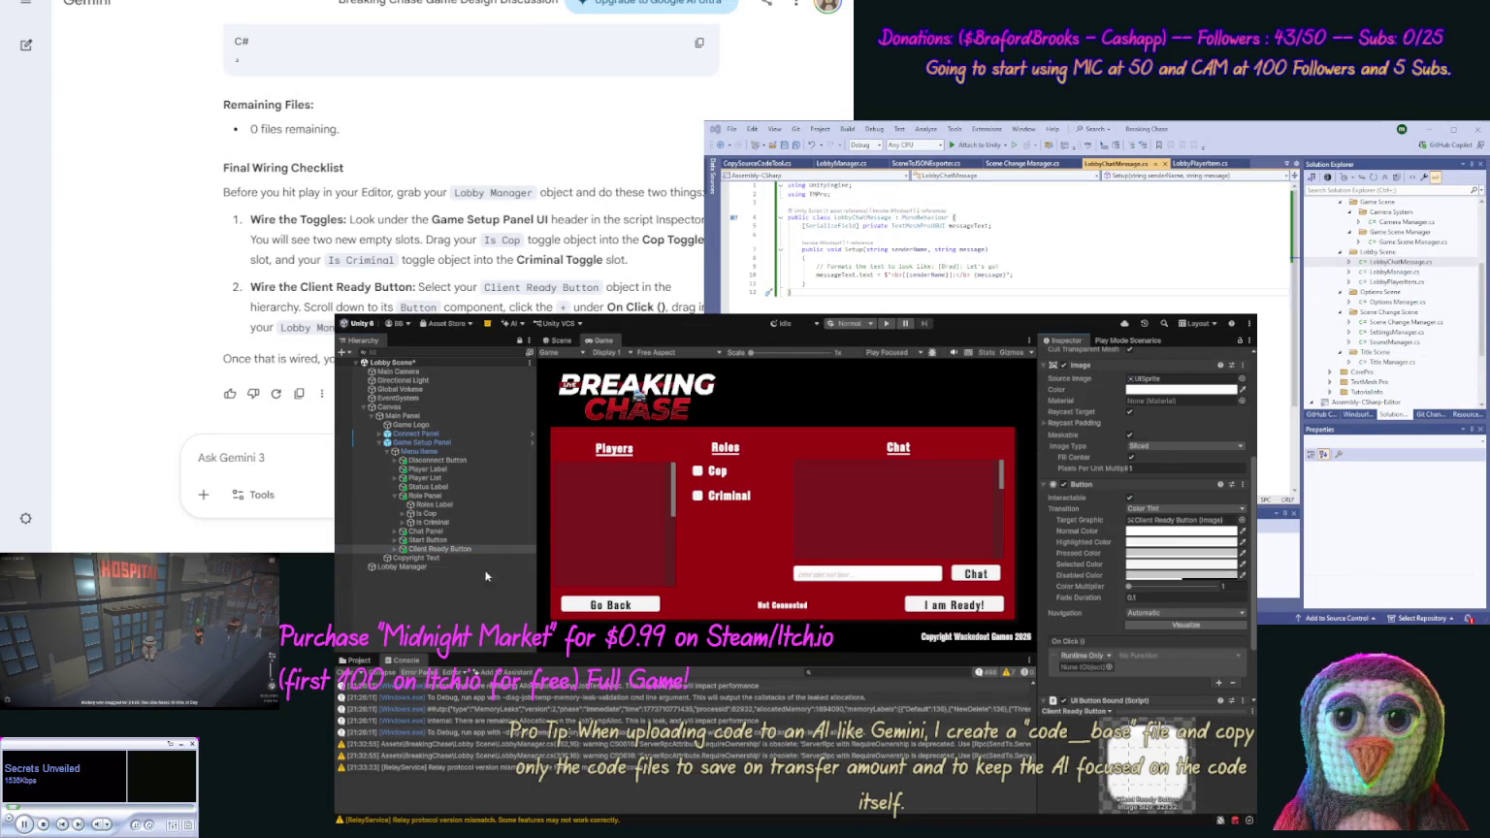
pyautogui.moveTo(980, 660); pyautogui.dragTo(1086, 667)
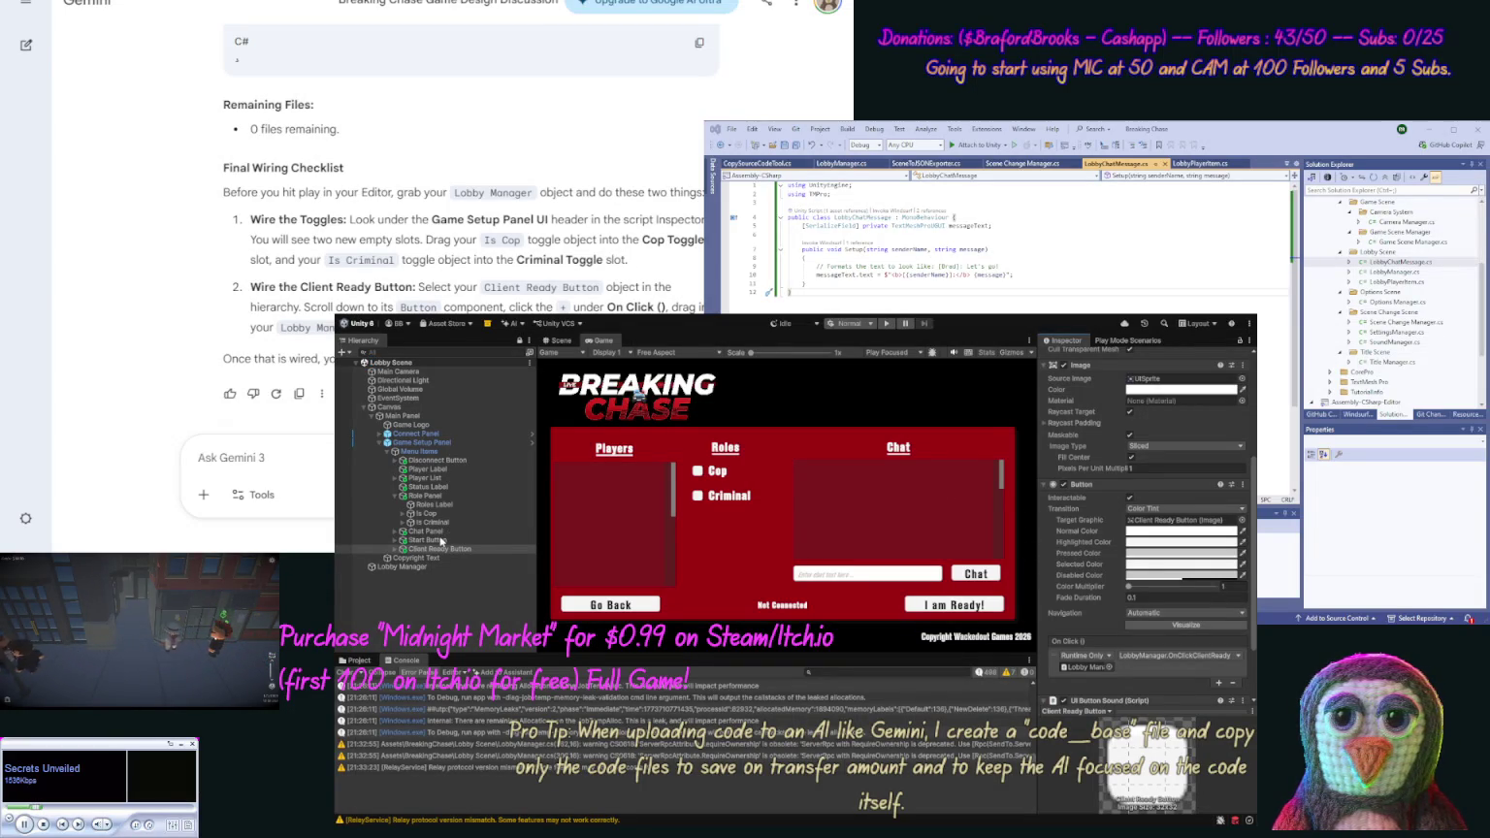
pyautogui.click(439, 539)
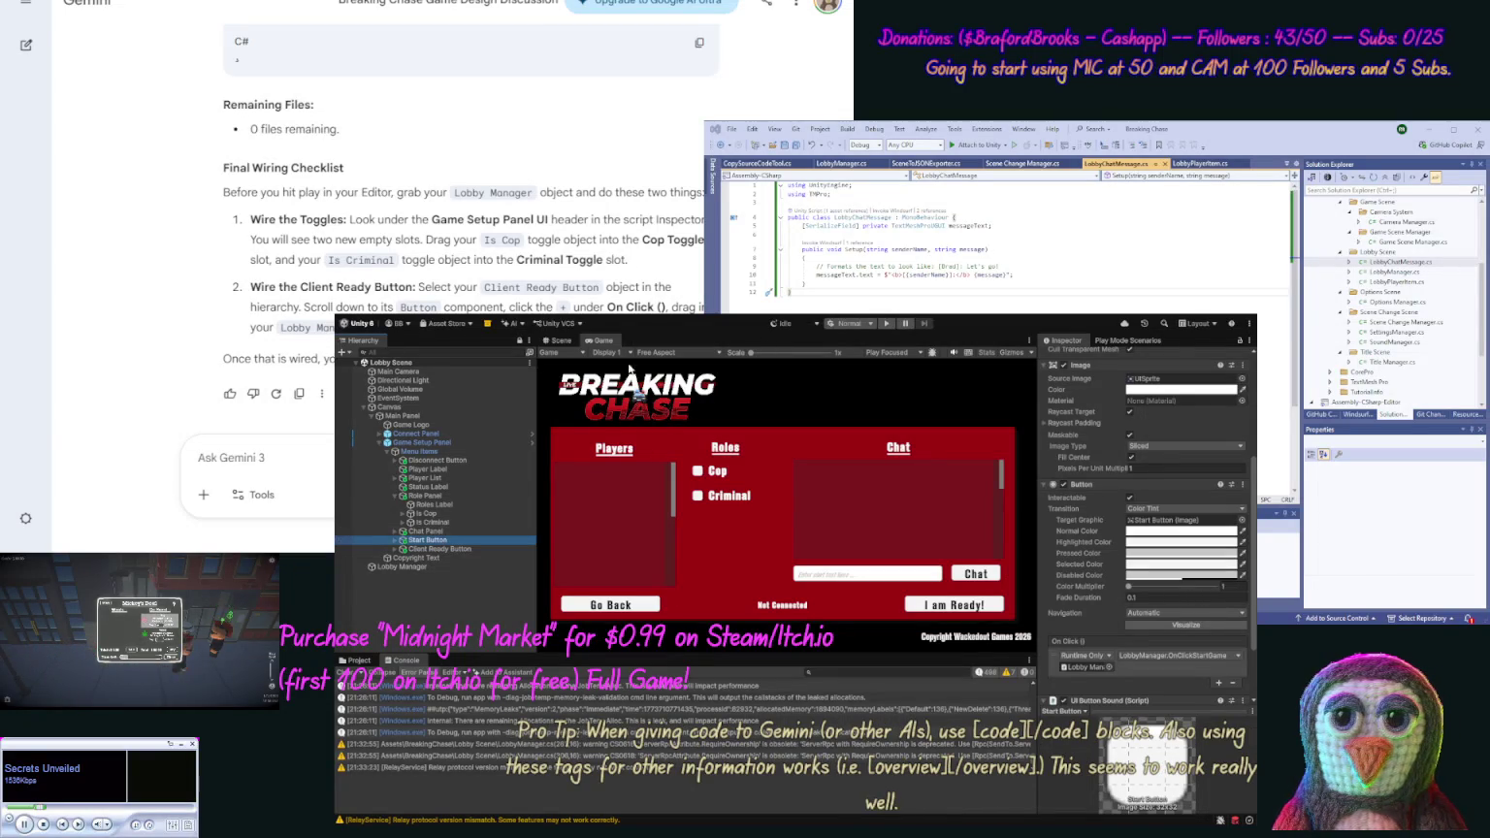
pyautogui.click(427, 460)
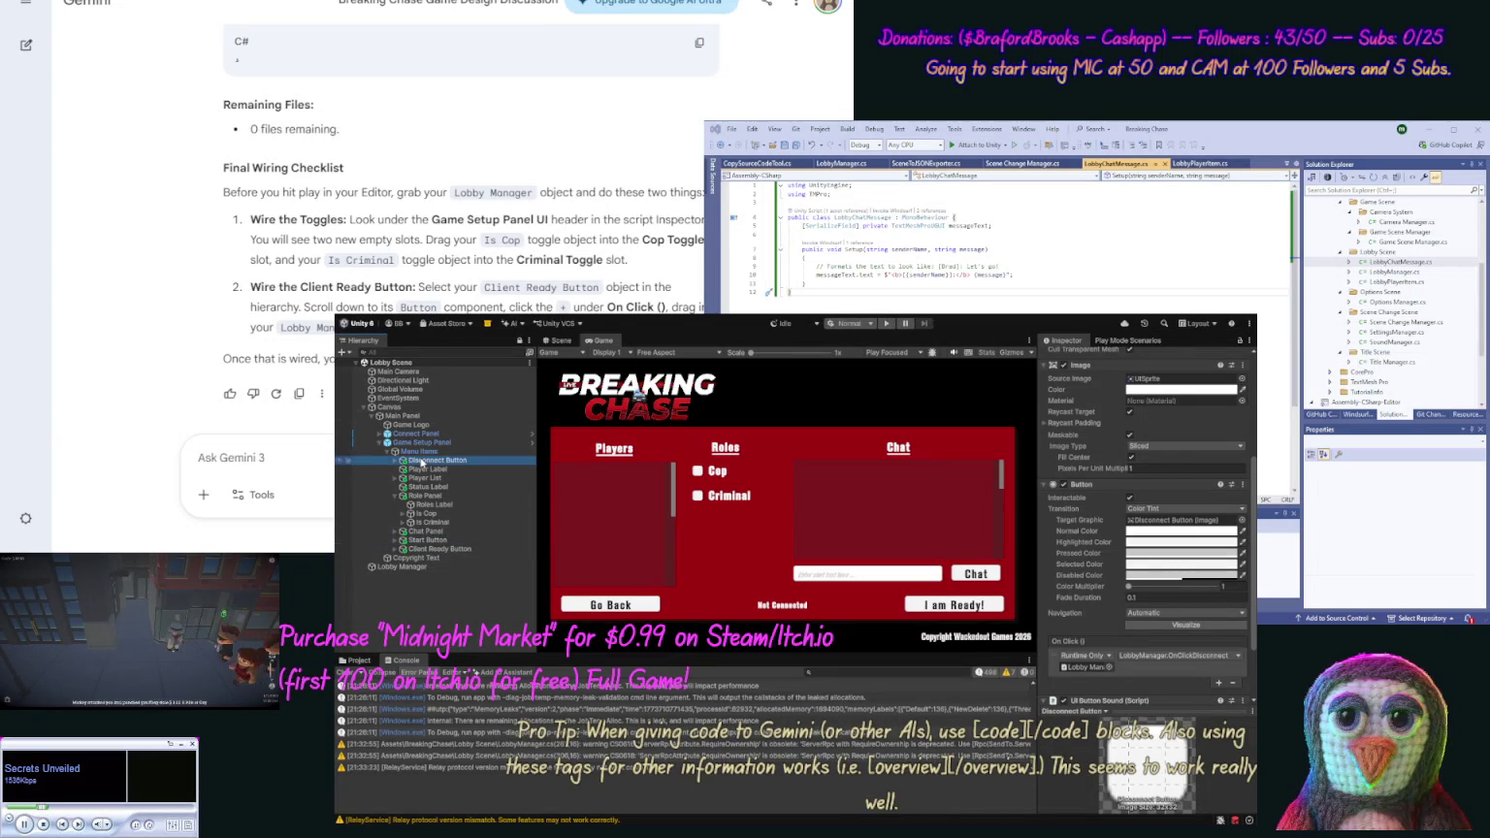
pyautogui.click(886, 323)
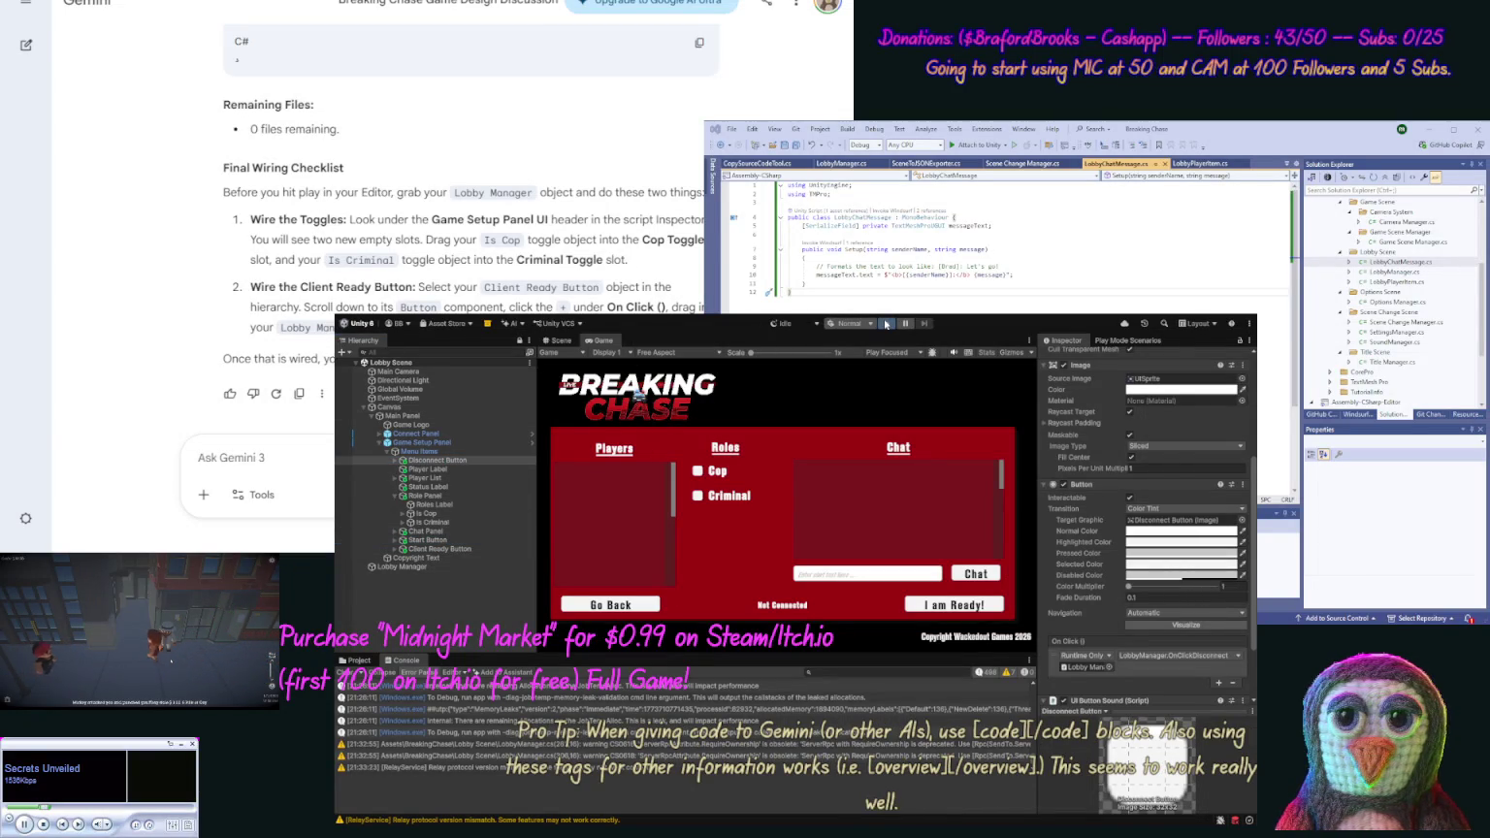
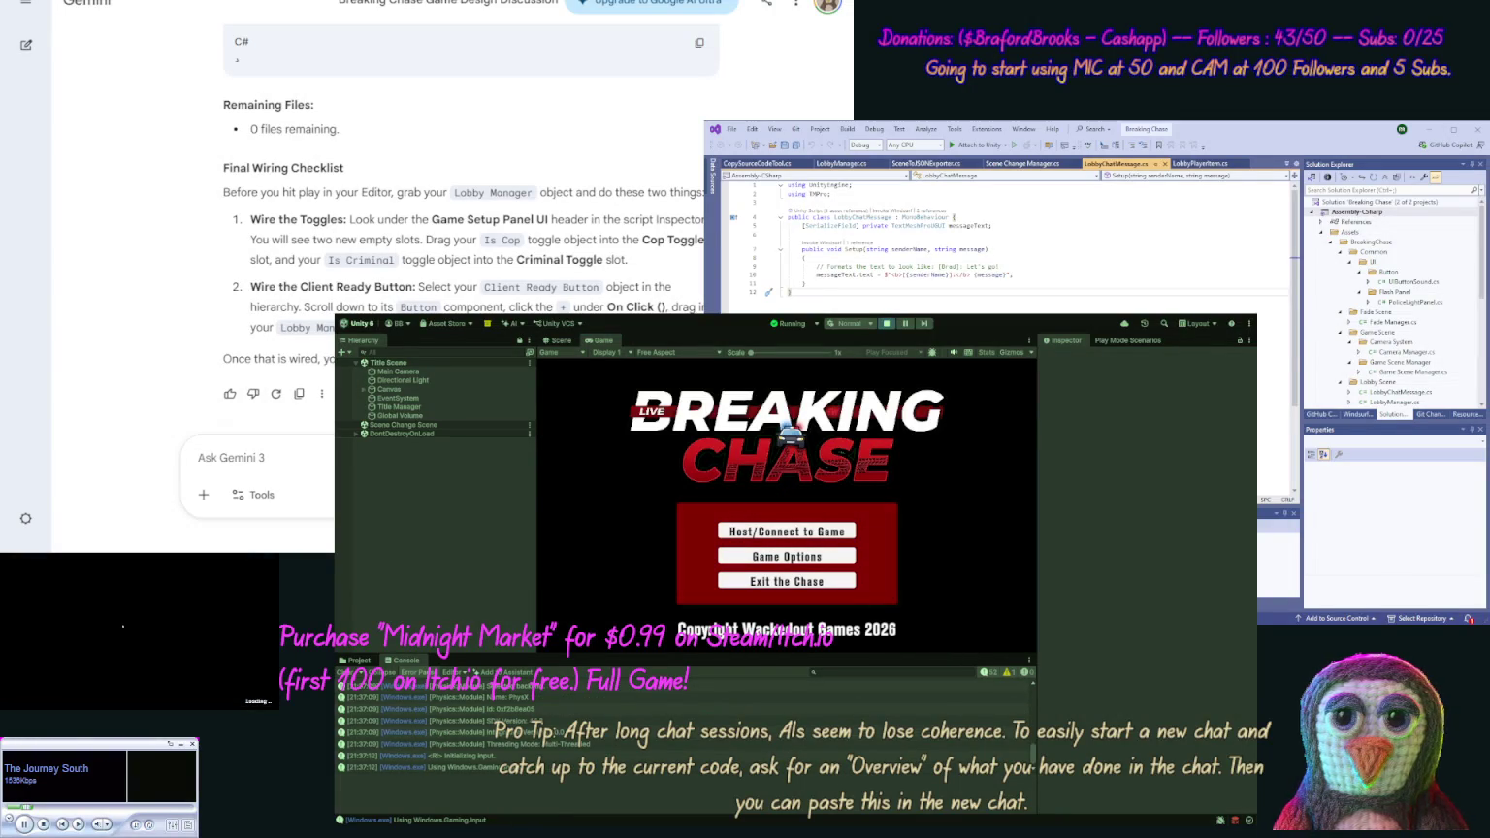
# Host a Breaking Chase lobby room from the title menu in play mode
pyautogui.click(787, 531)
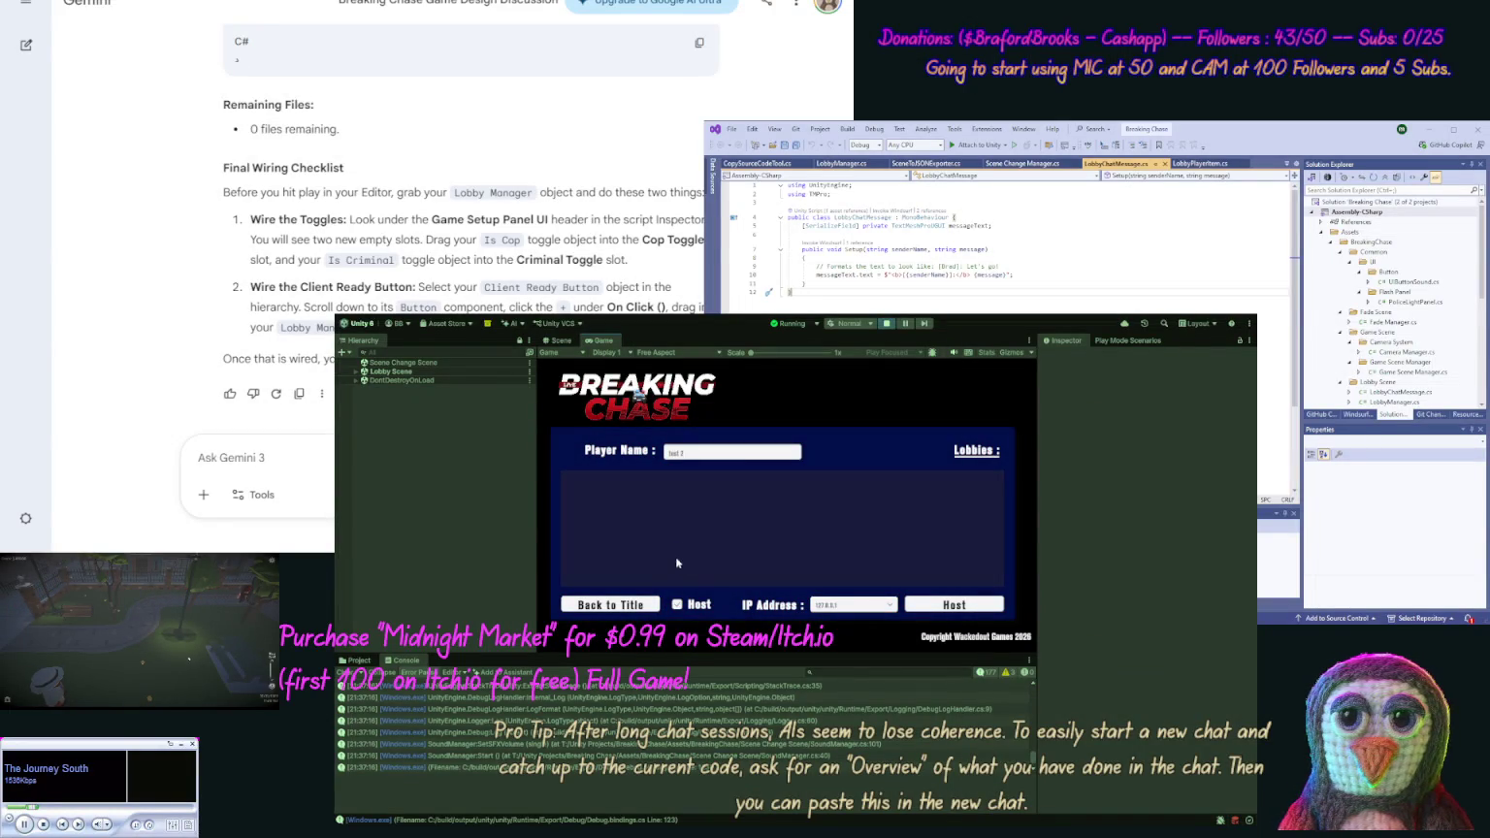
pyautogui.click(924, 607)
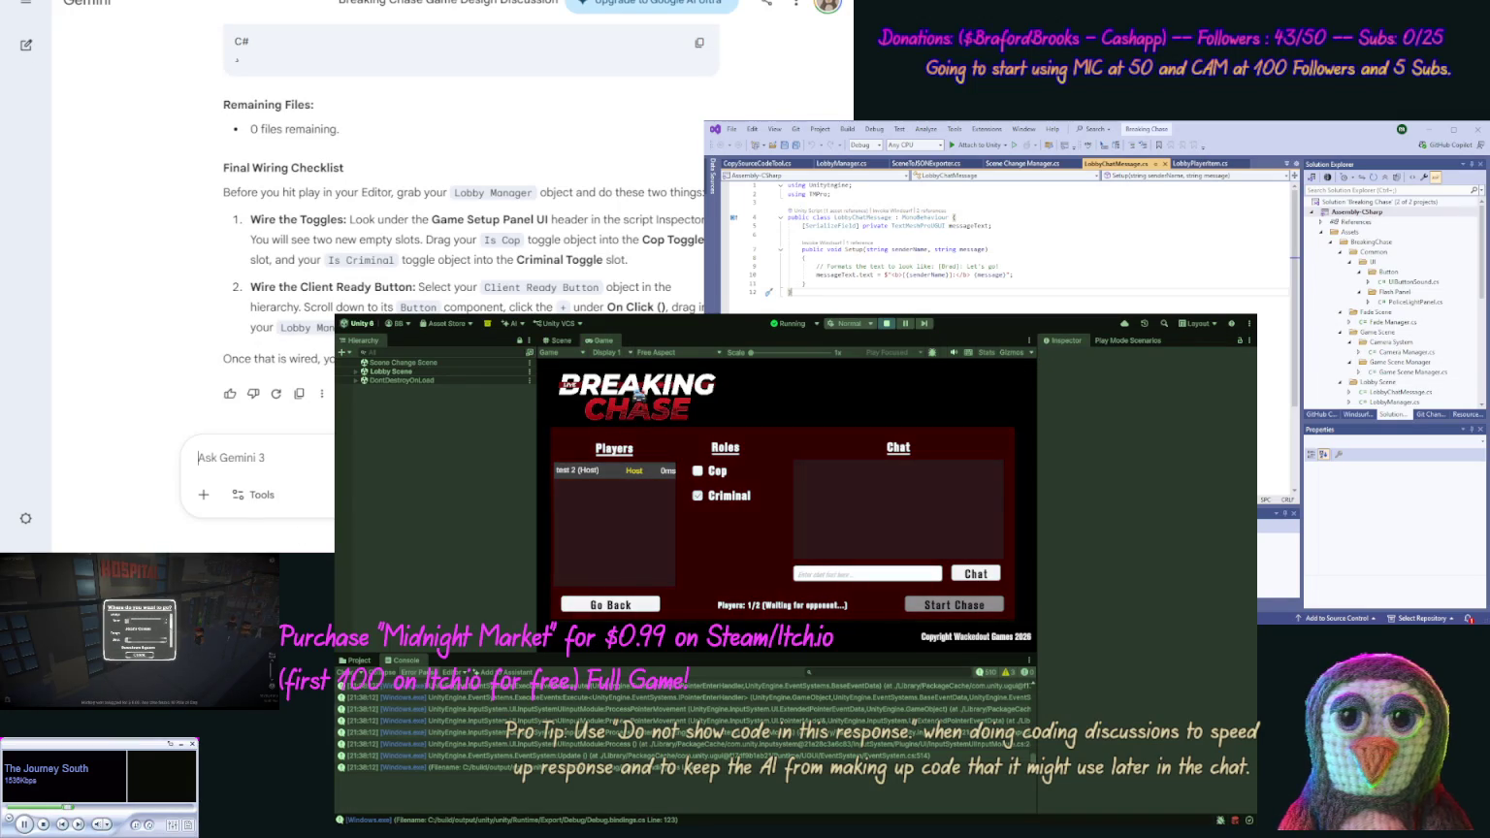
# Begin the Gemini request about saving the player's details and a client that does not connect to a host
pyautogui.write('We want to save')
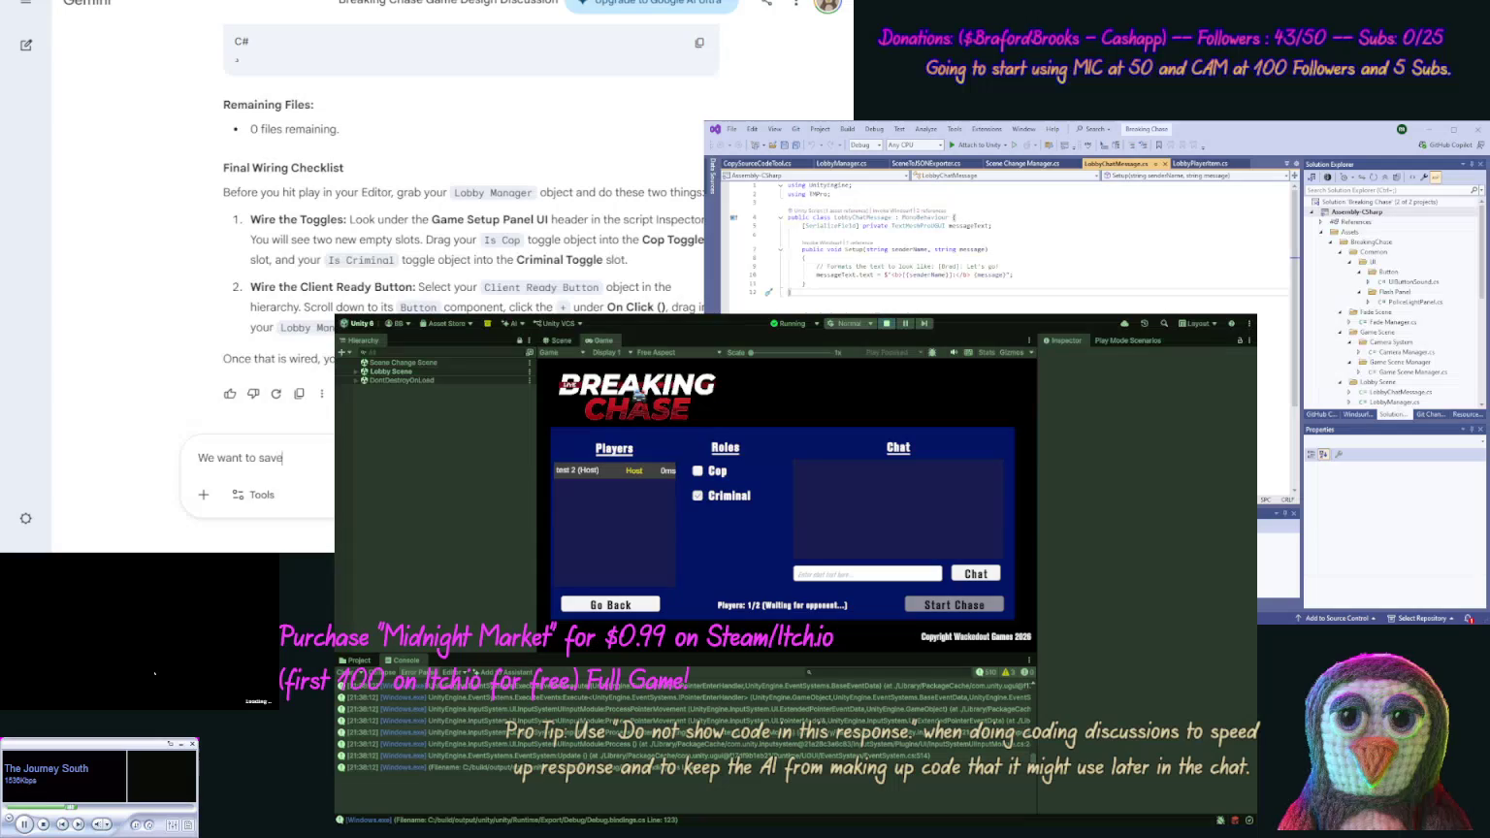
pyautogui.write(' the Playe')
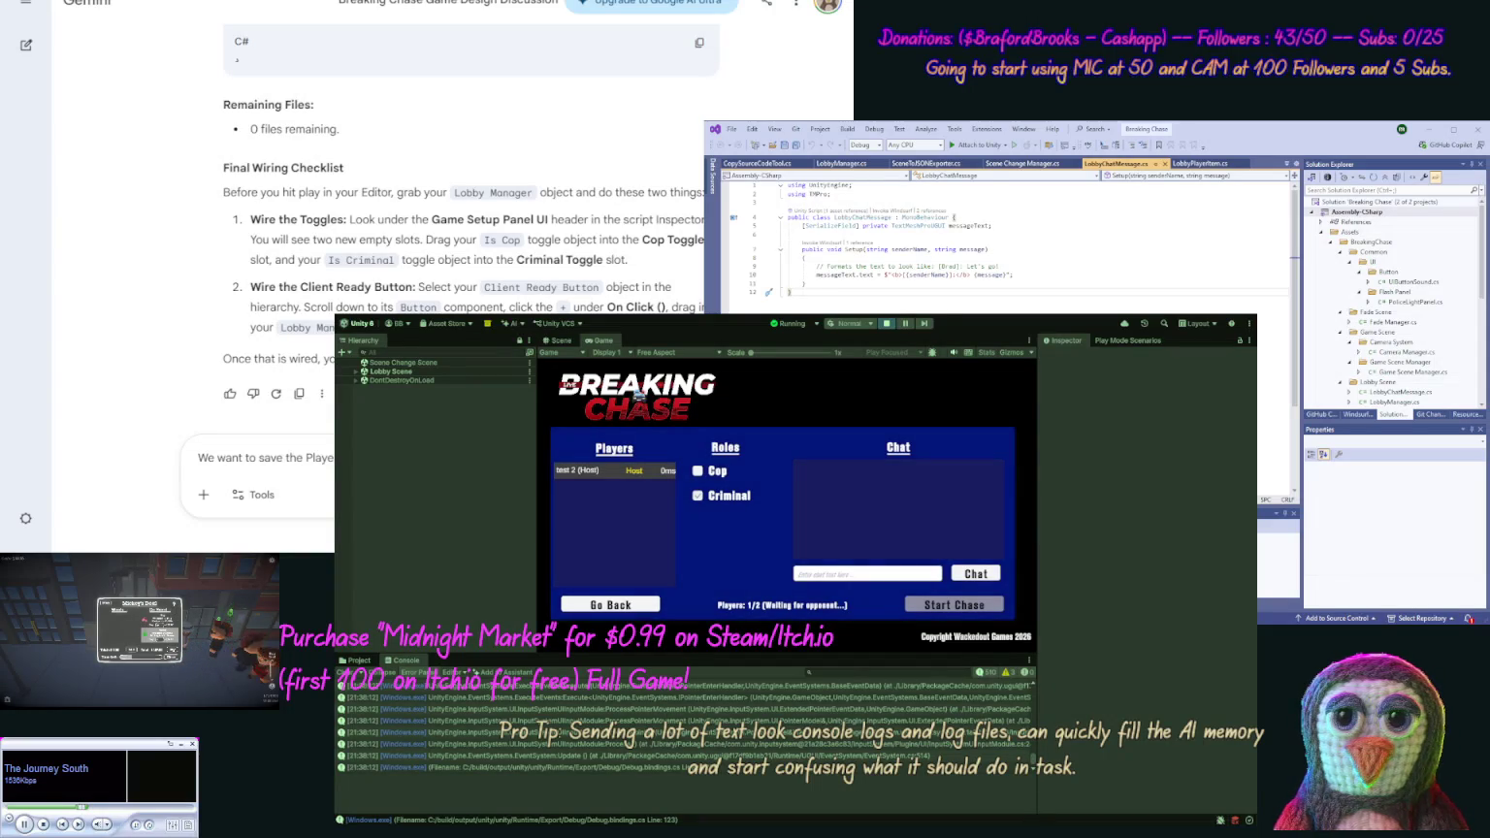
pyautogui.write('does not connect')
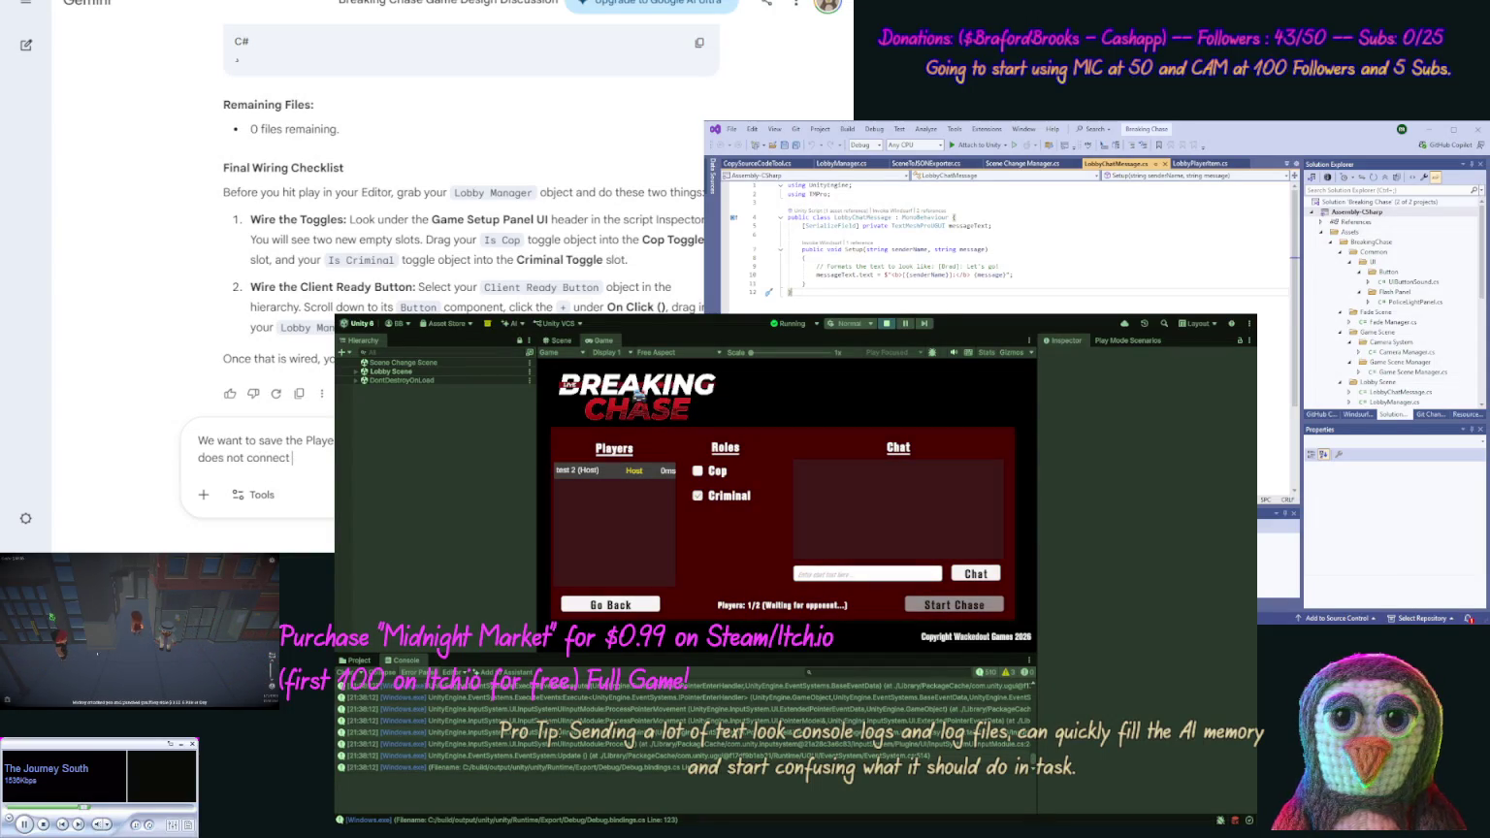
pyautogui.write('a hos')
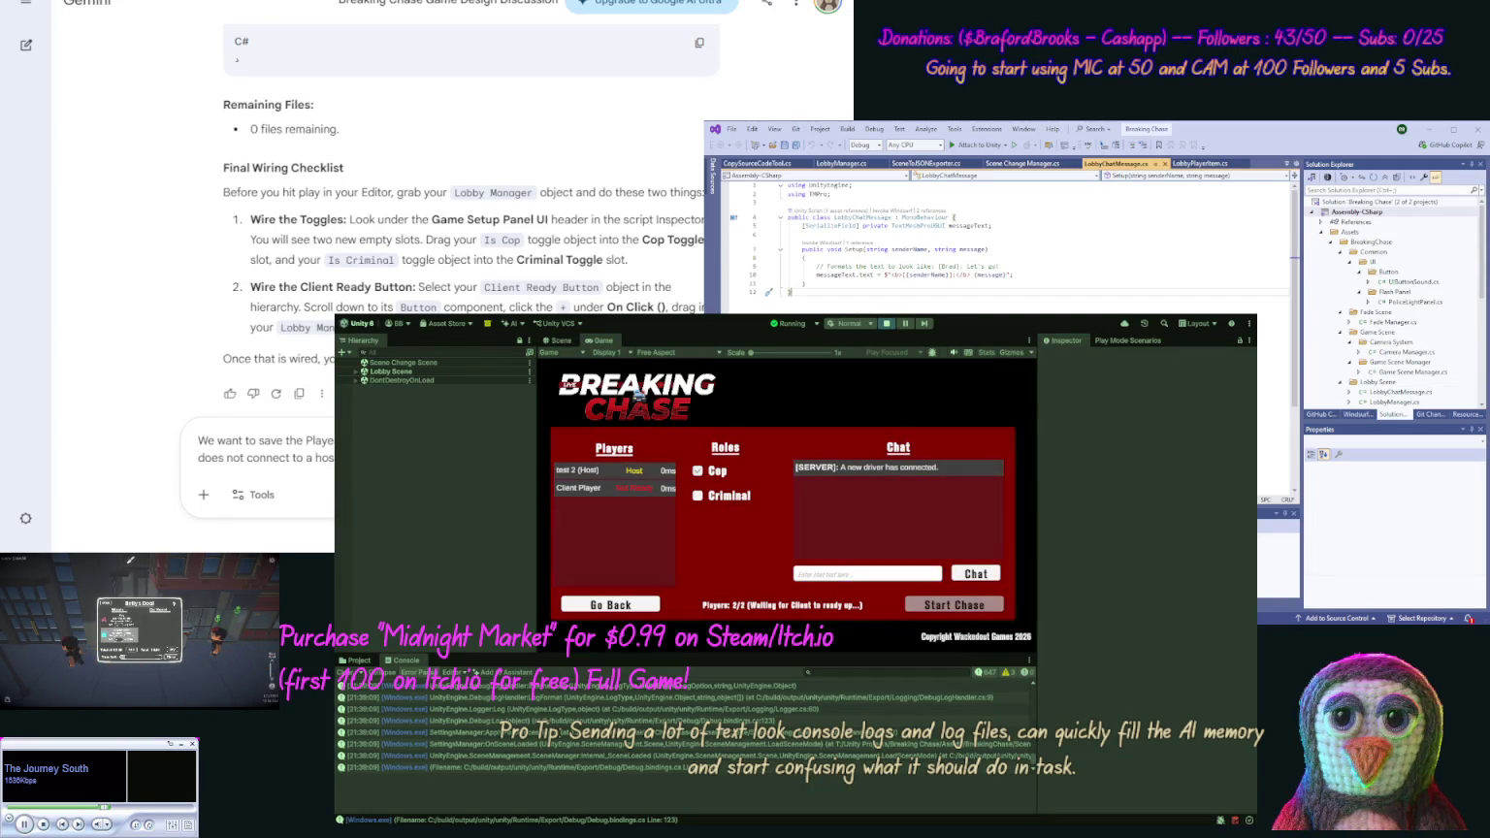
# Send the chat message 'aiea' to the lobby, type 'Game lobby panel we w', then refocus the host's Game view
pyautogui.click(865, 573)
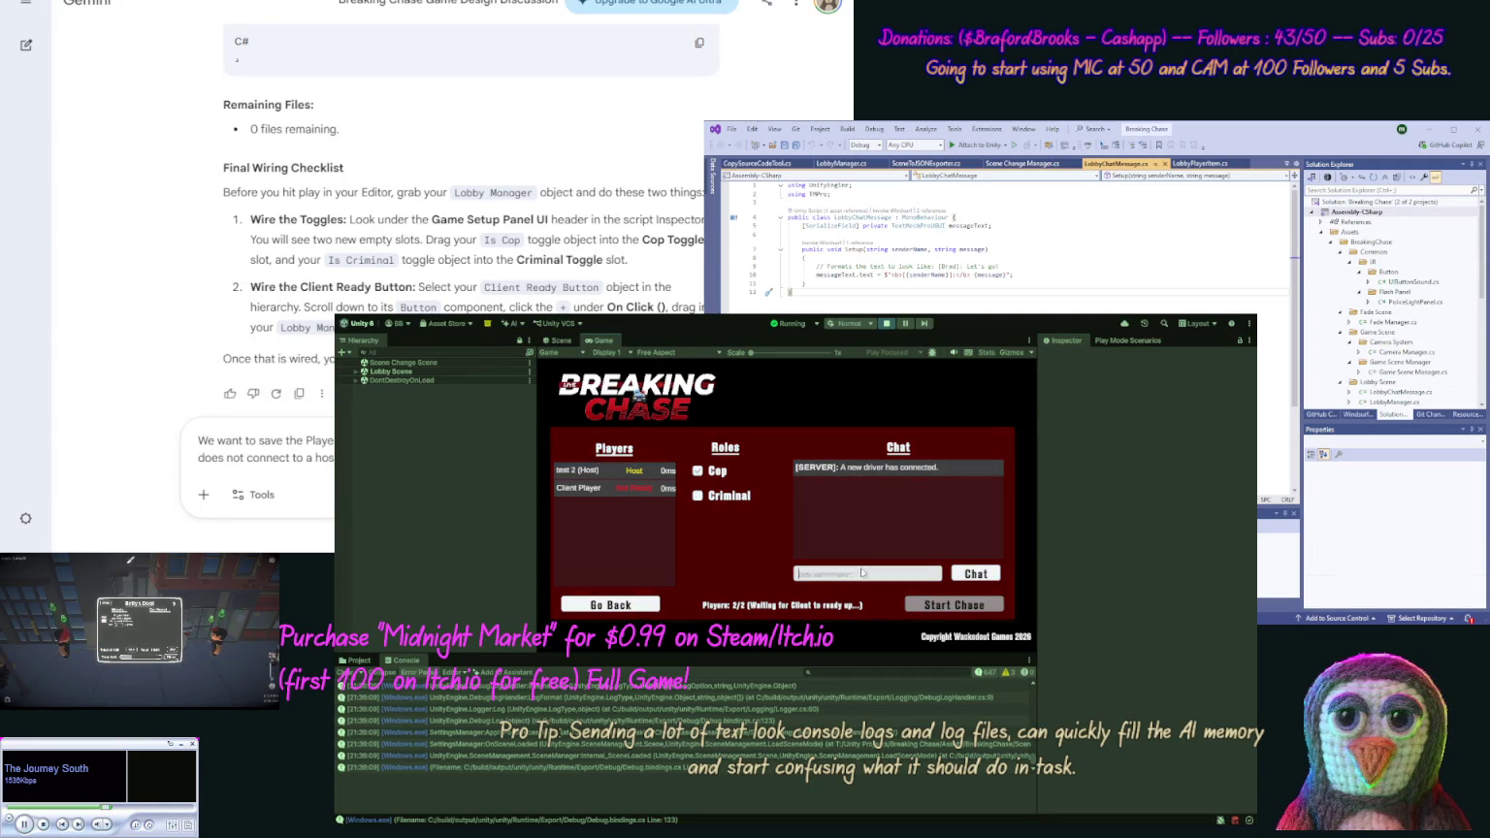
pyautogui.write('aiea')
pyautogui.click(976, 576)
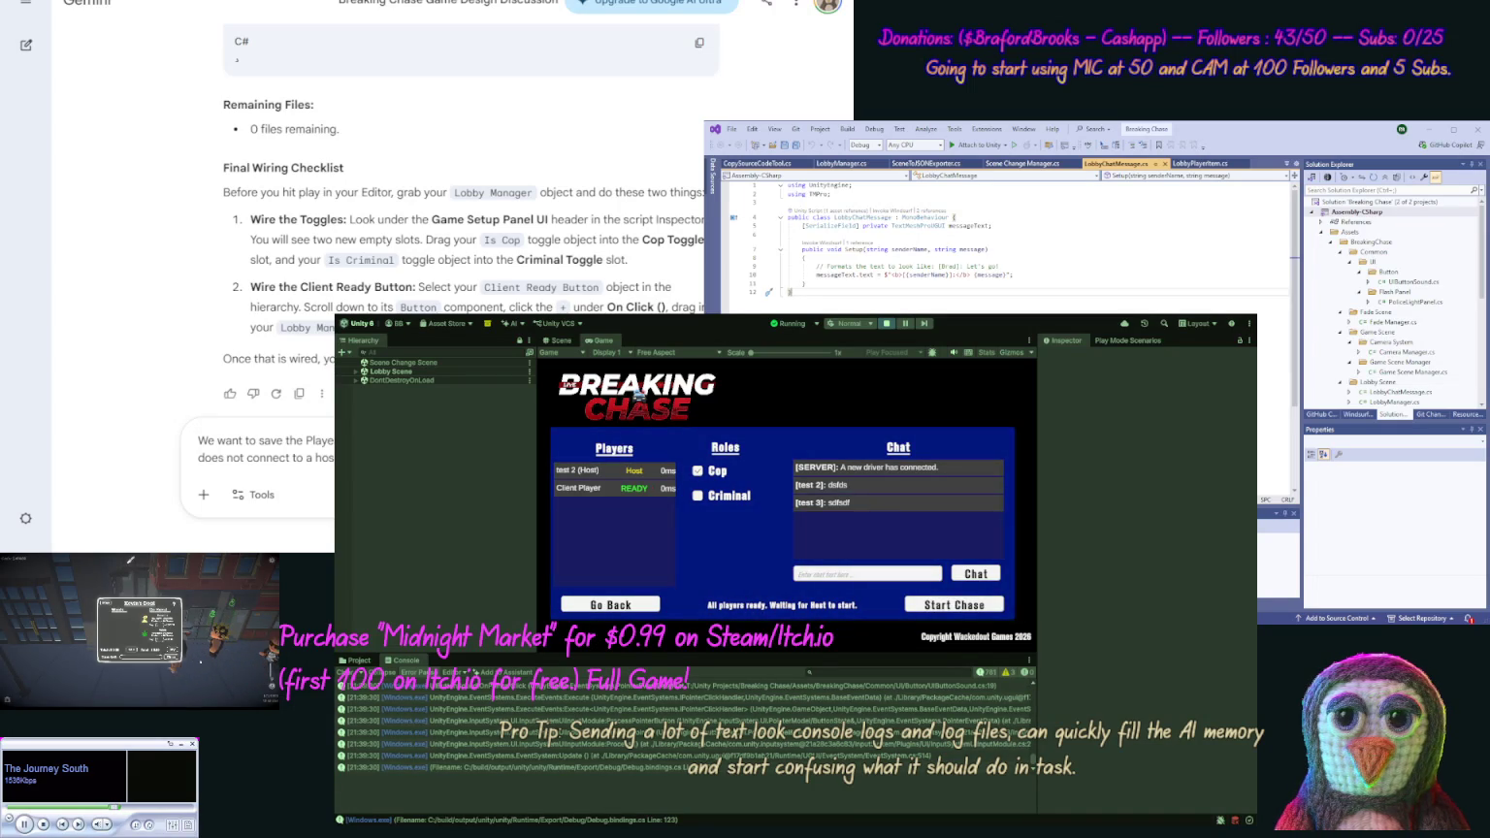
pyautogui.click(867, 574)
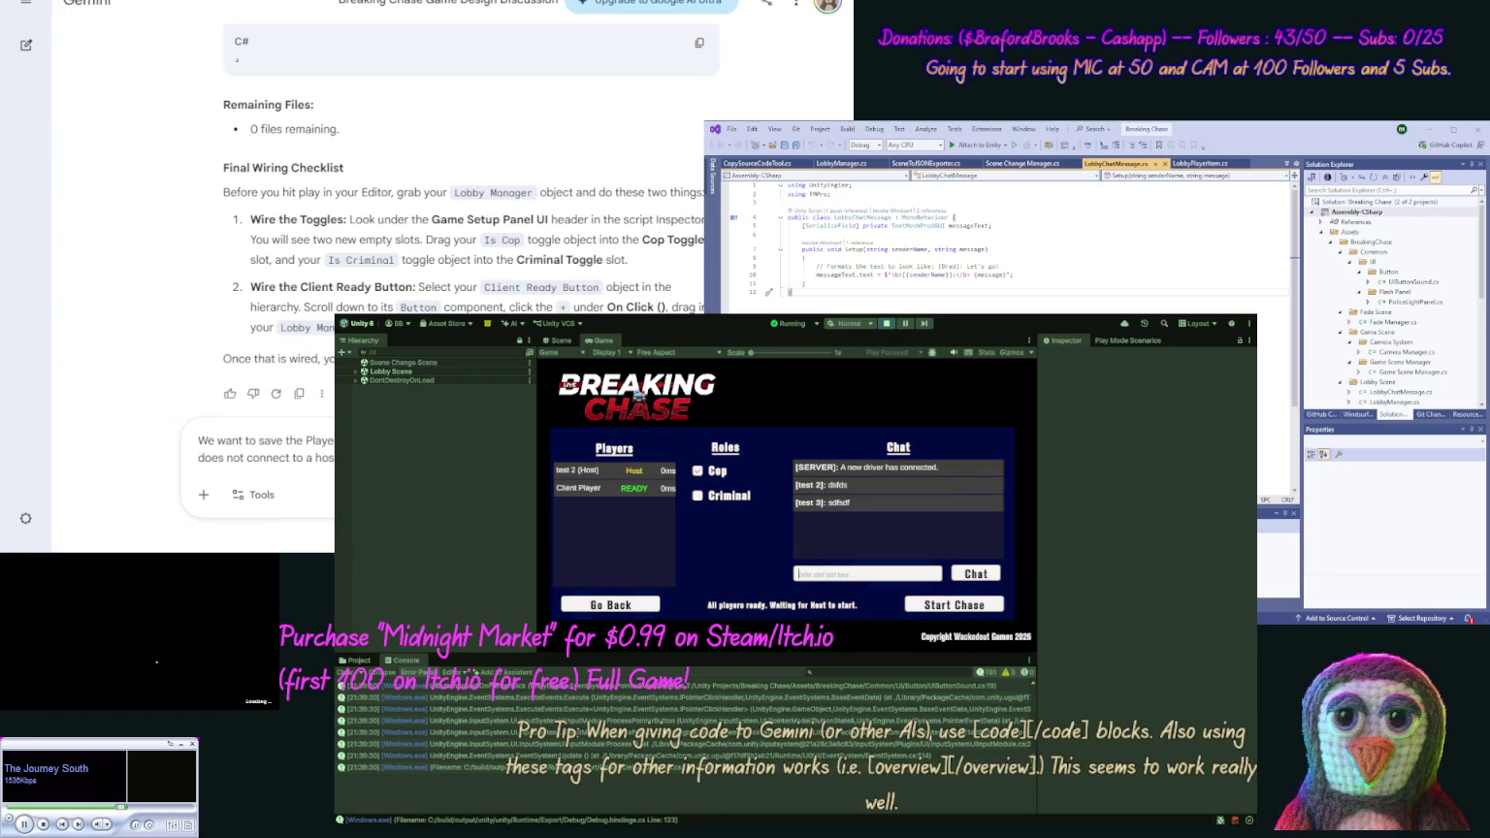
pyautogui.write('Game lob')
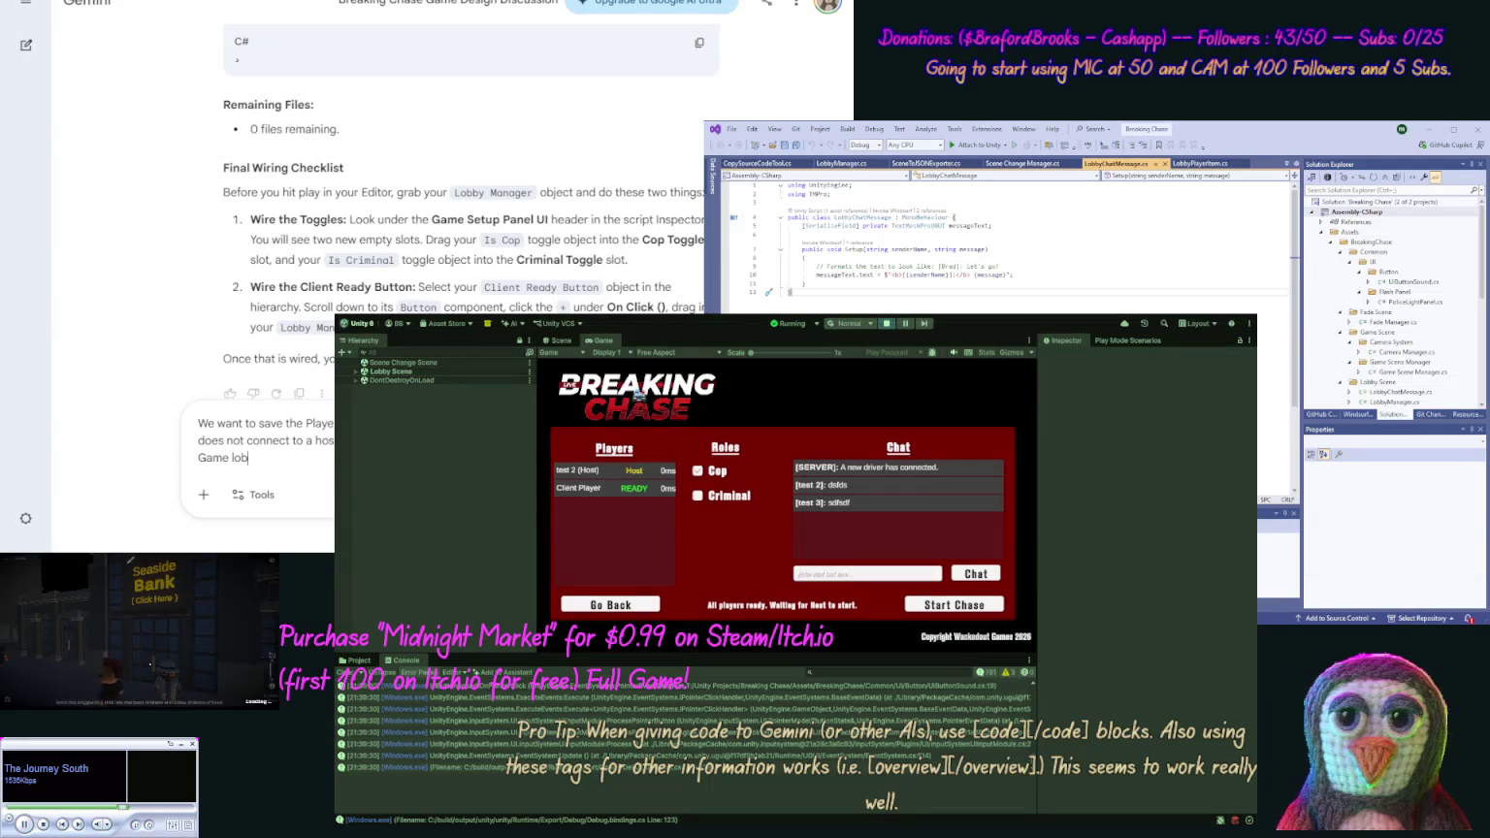
pyautogui.write('by panel w')
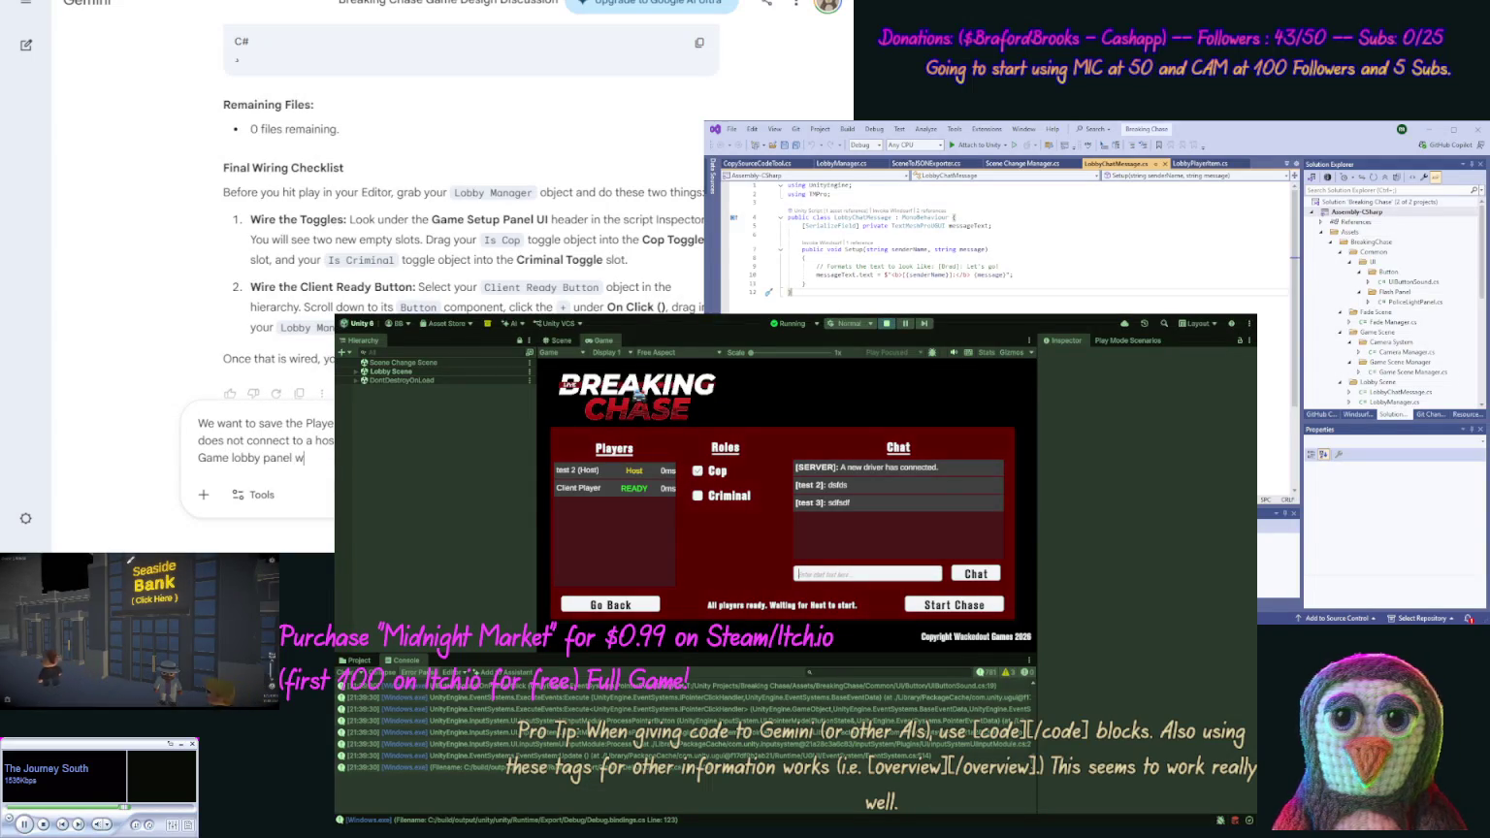
pyautogui.write('e wan')
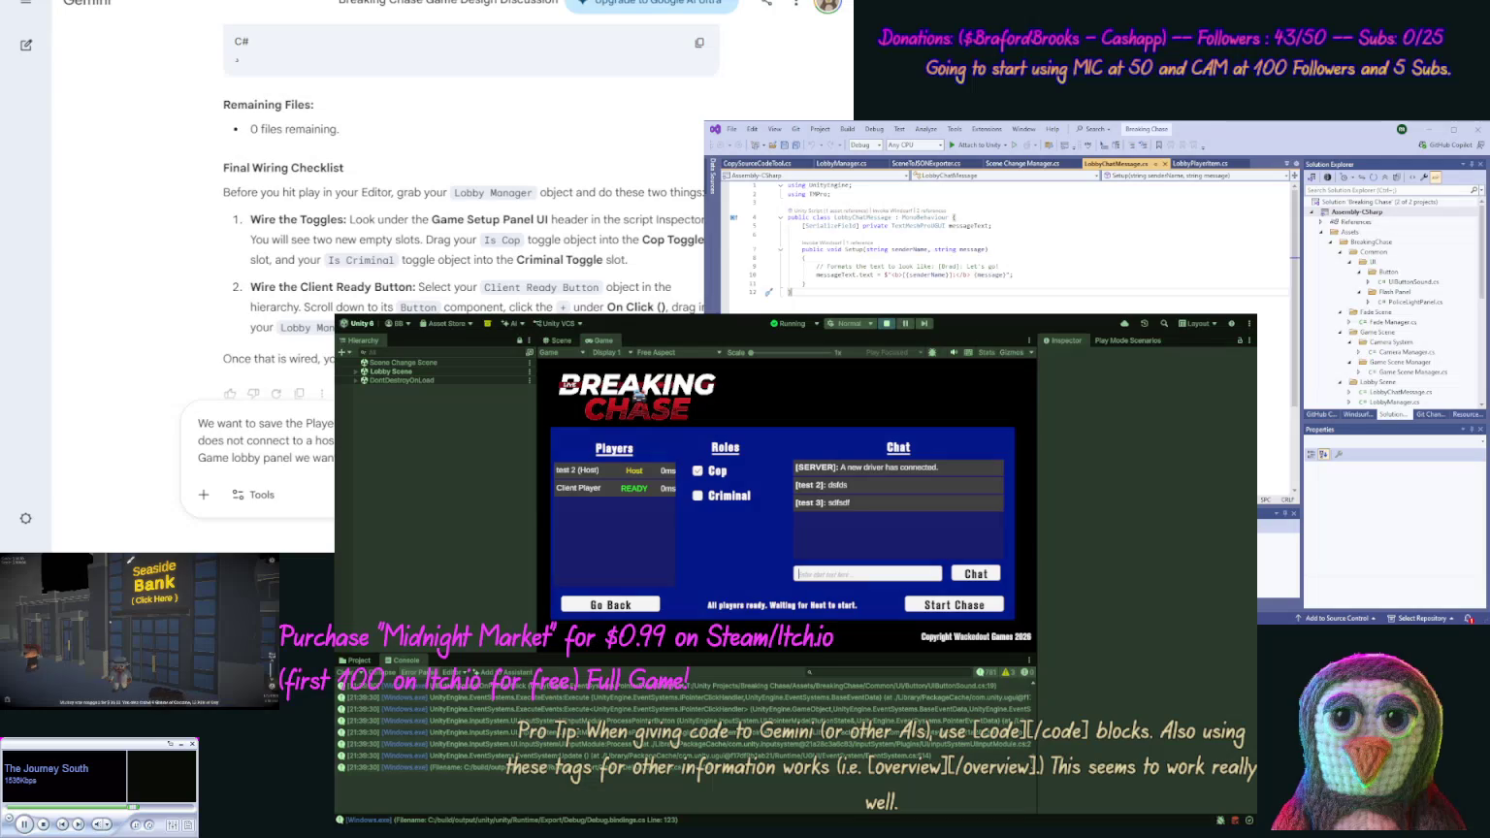
pyautogui.click(949, 606)
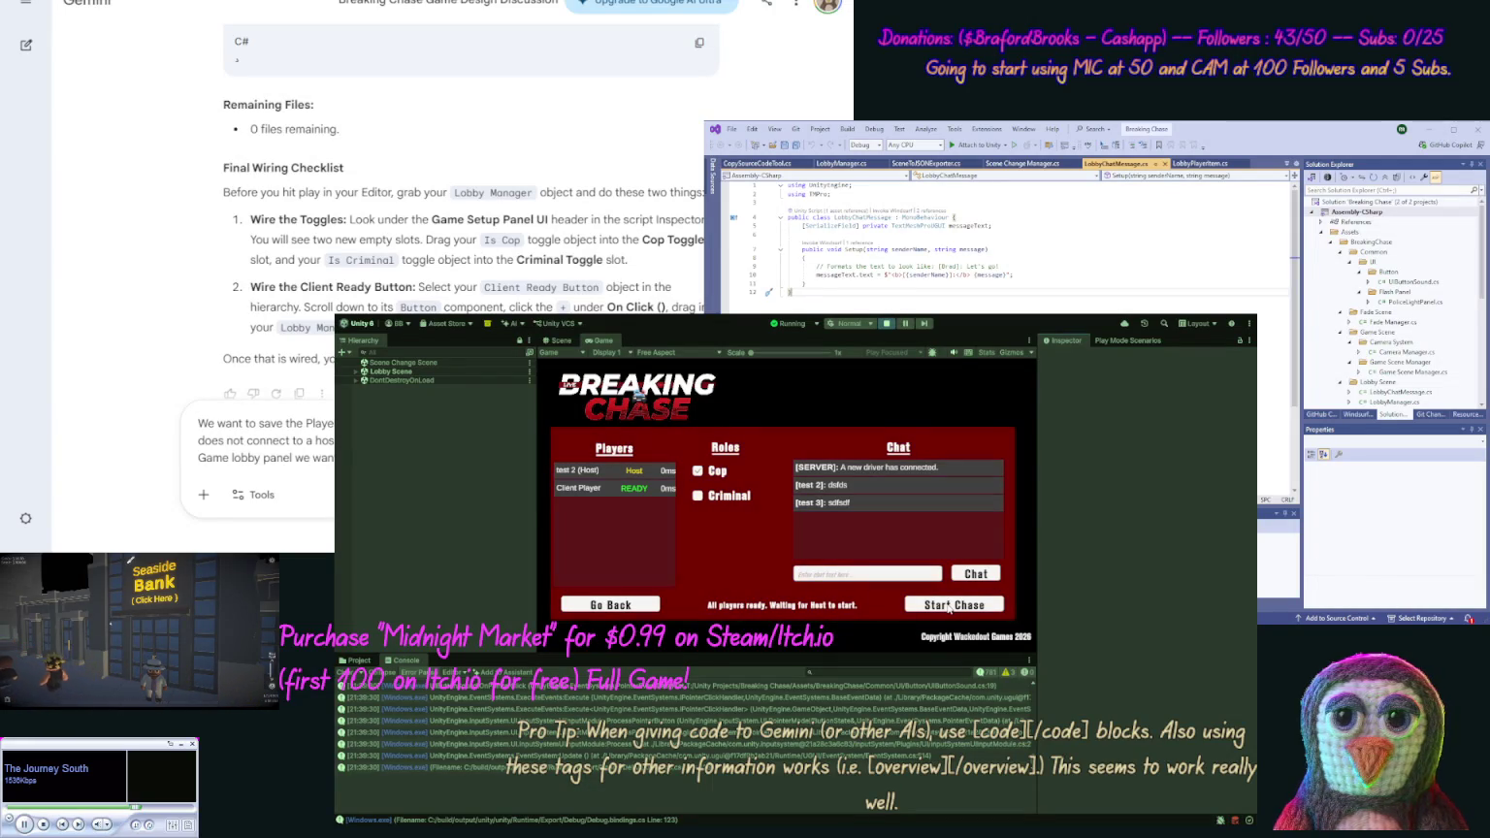
# Start the chase from the host lobby, then stop play mode with Ctrl+P
pyautogui.click(949, 605)
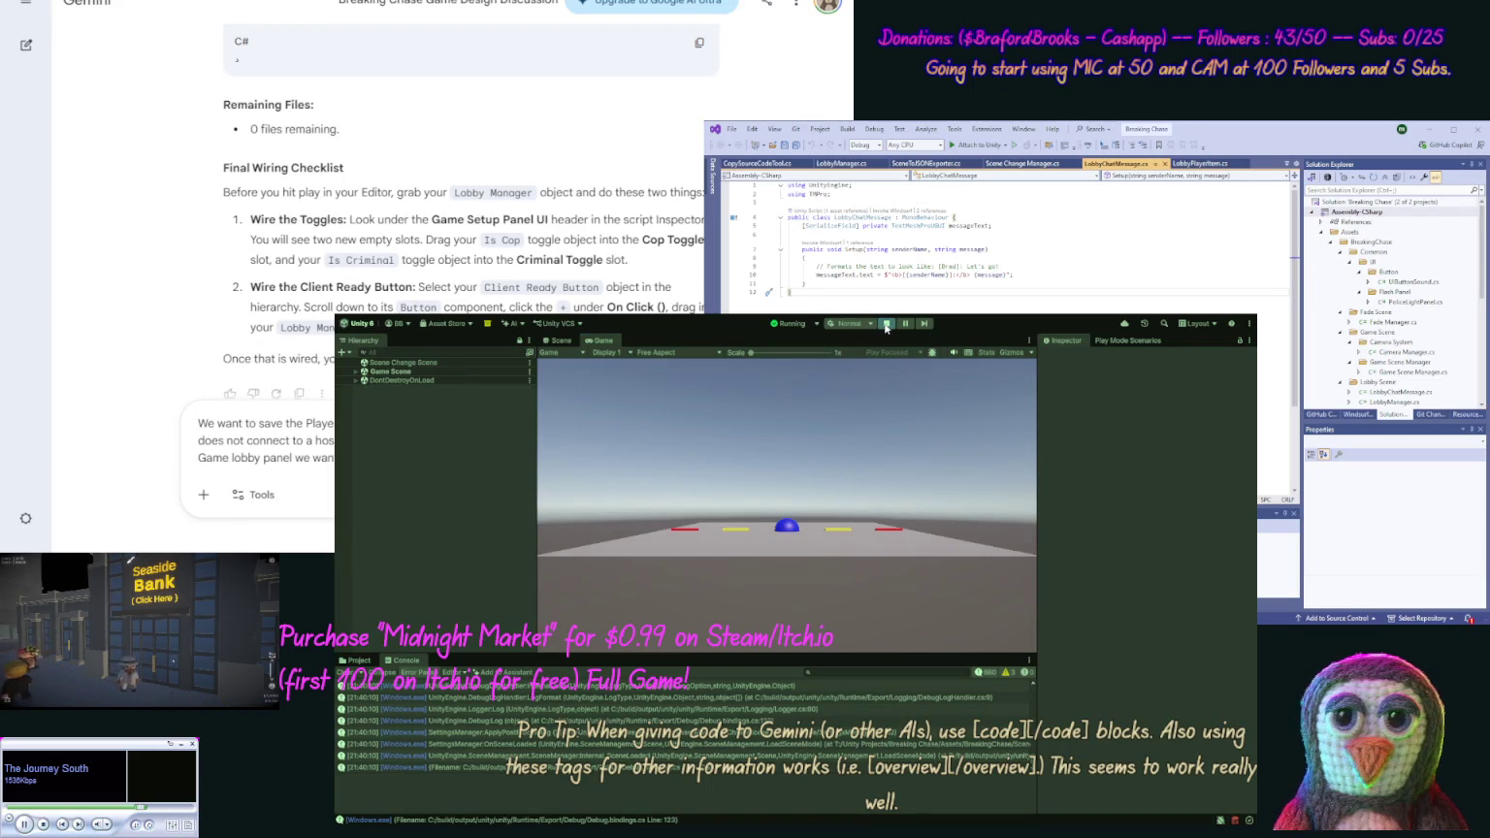
pyautogui.hotkey('ctrl', 'p')
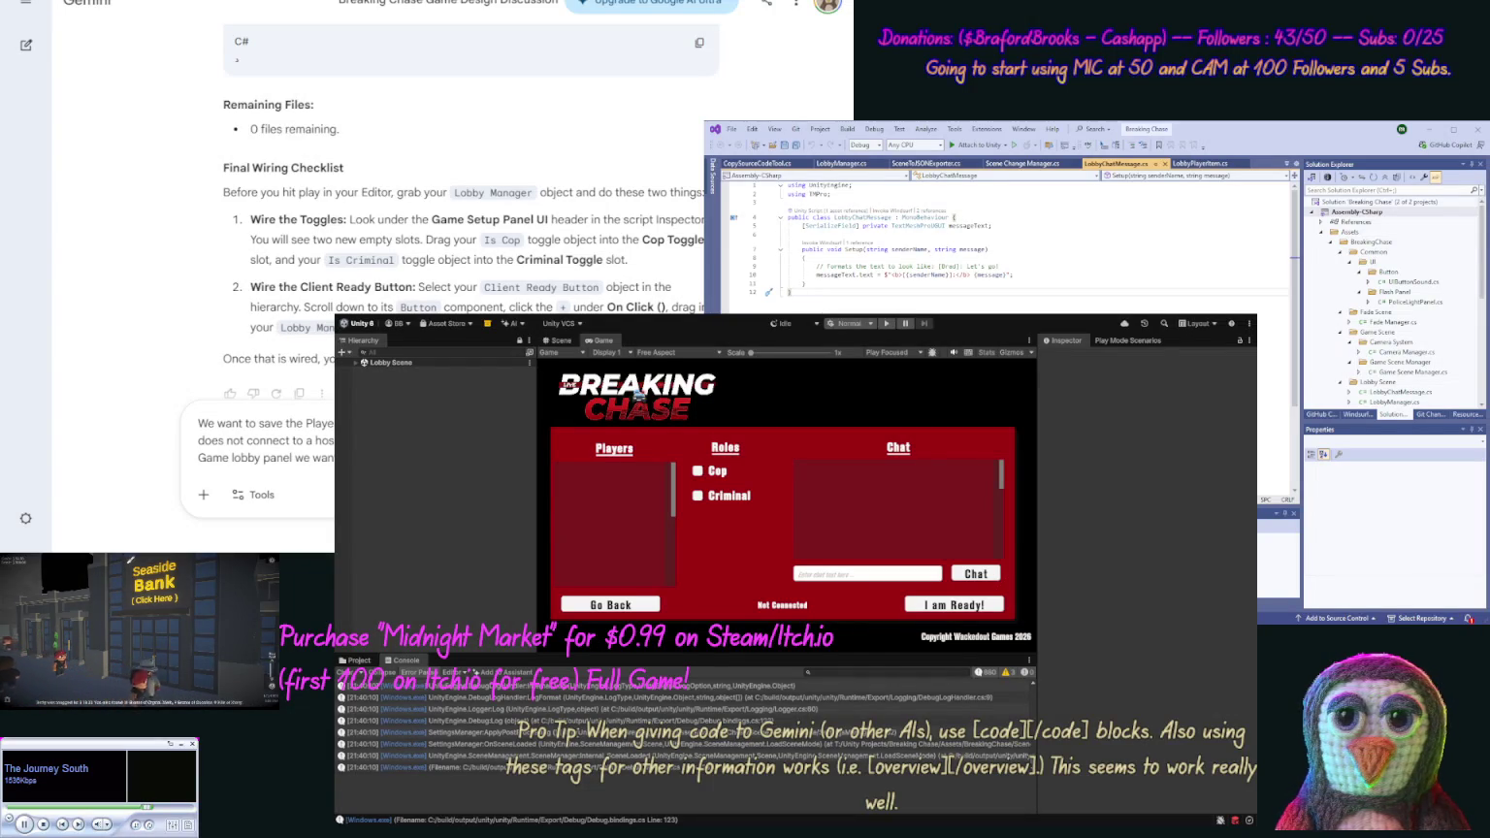
# Add points about the chase start and the game scene blinking in to the Gemini draft
pyautogui.write('chase')
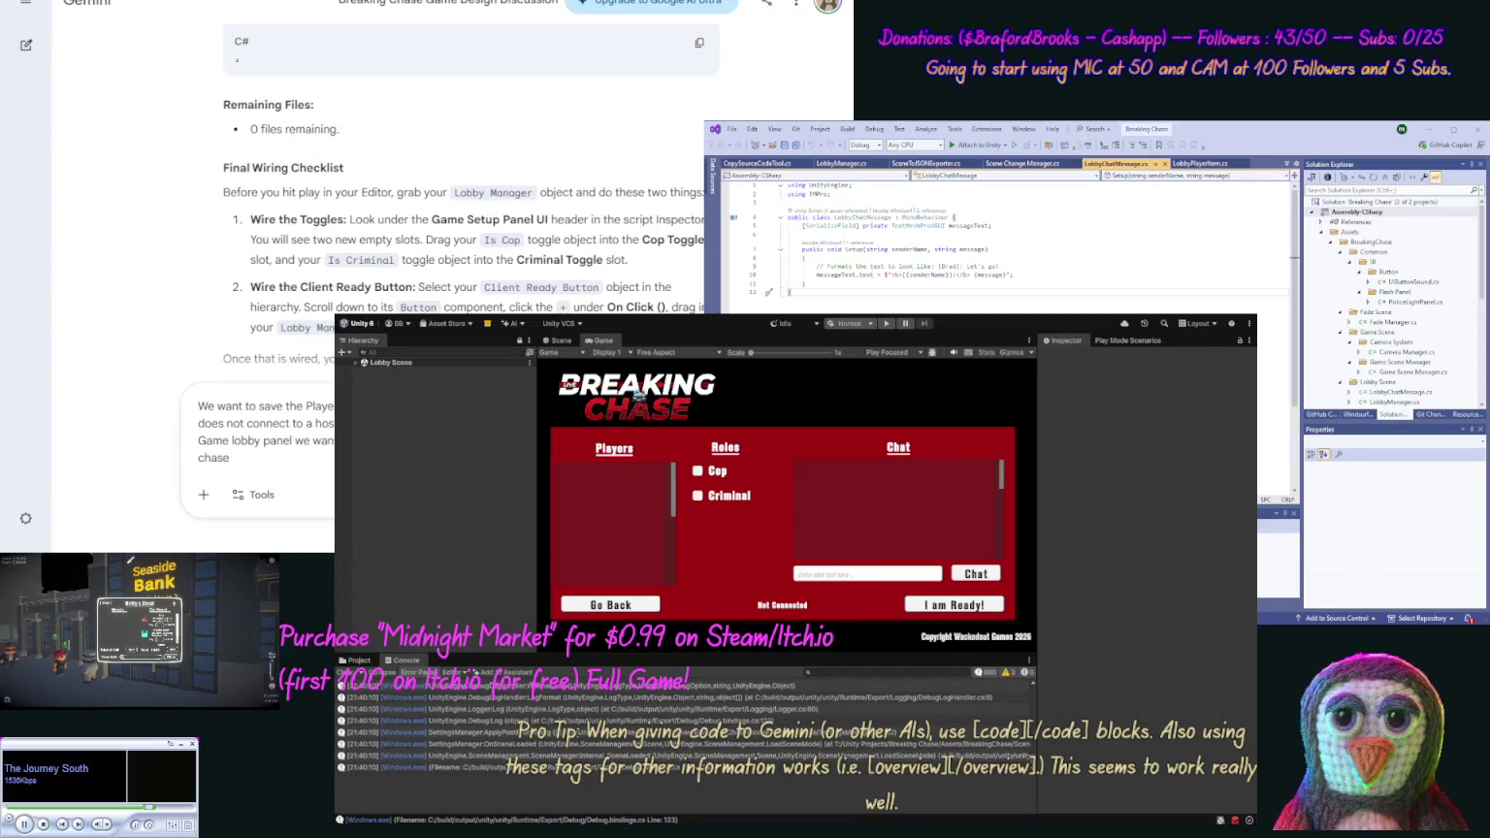
pyautogui.write(' we shou')
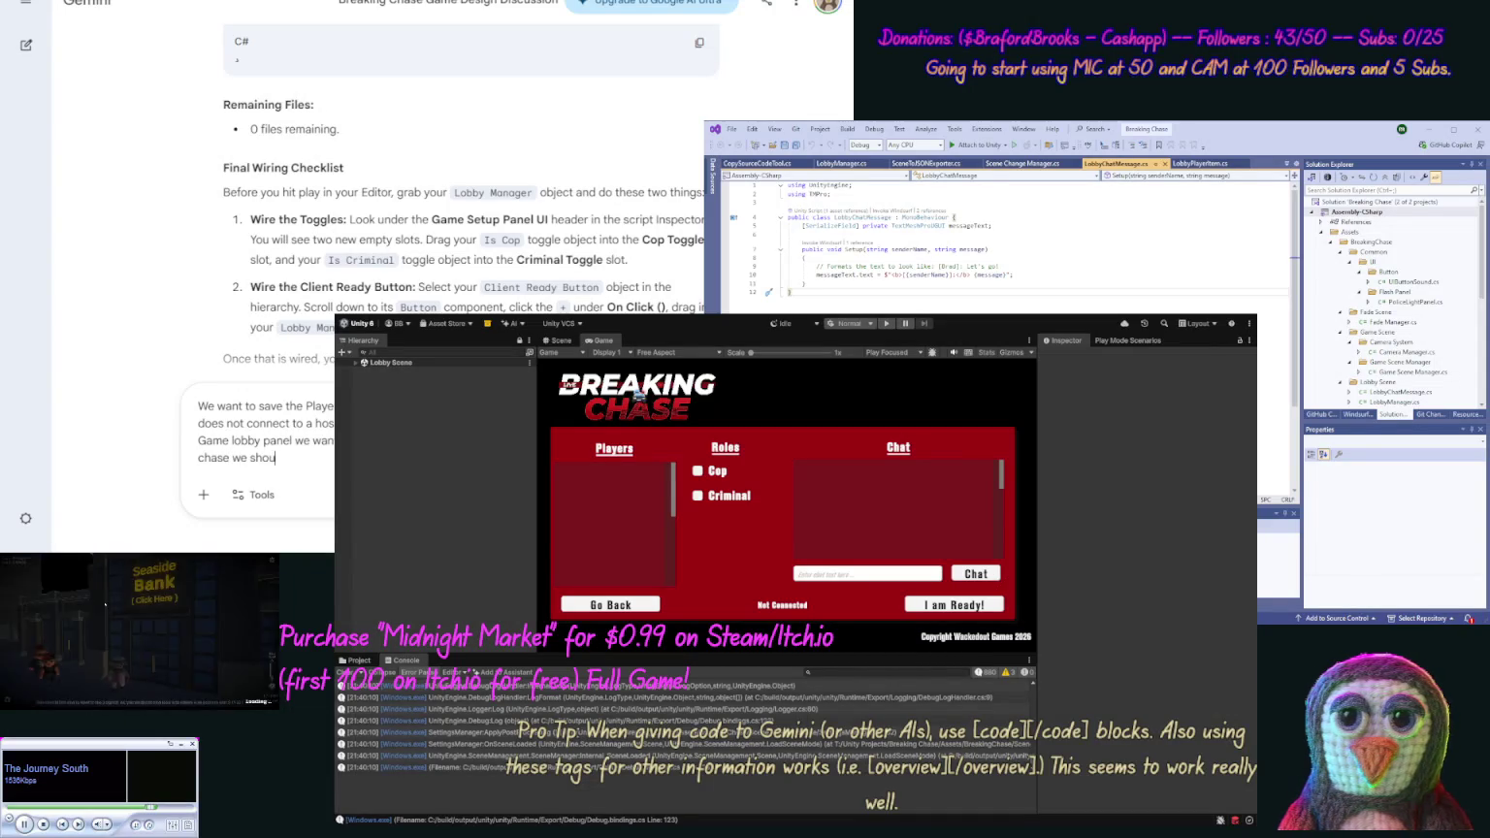
pyautogui.write('ld o')
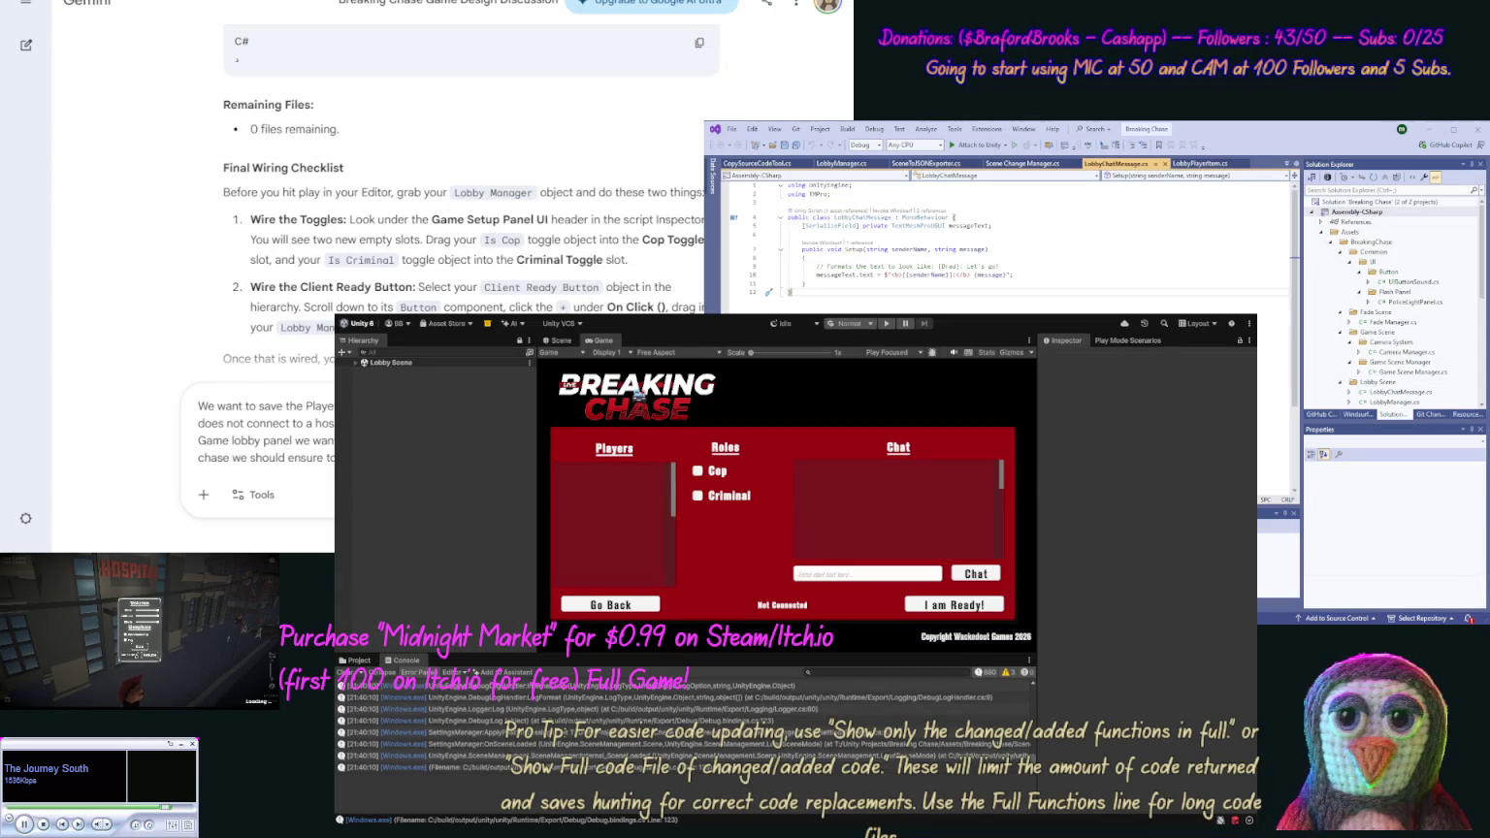
pyautogui.write('game sc')
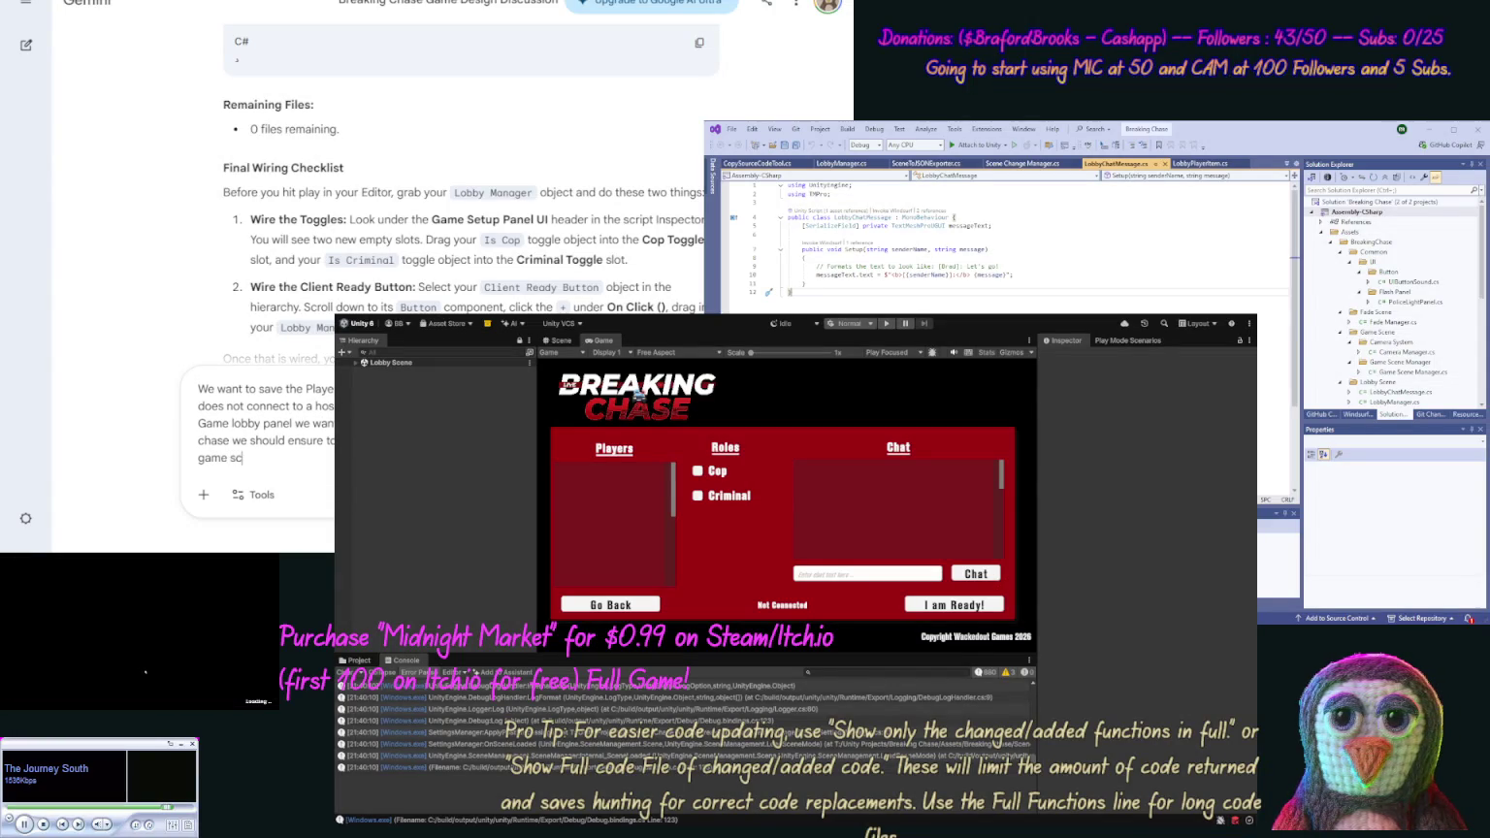
pyautogui.write('ene blinks in then')
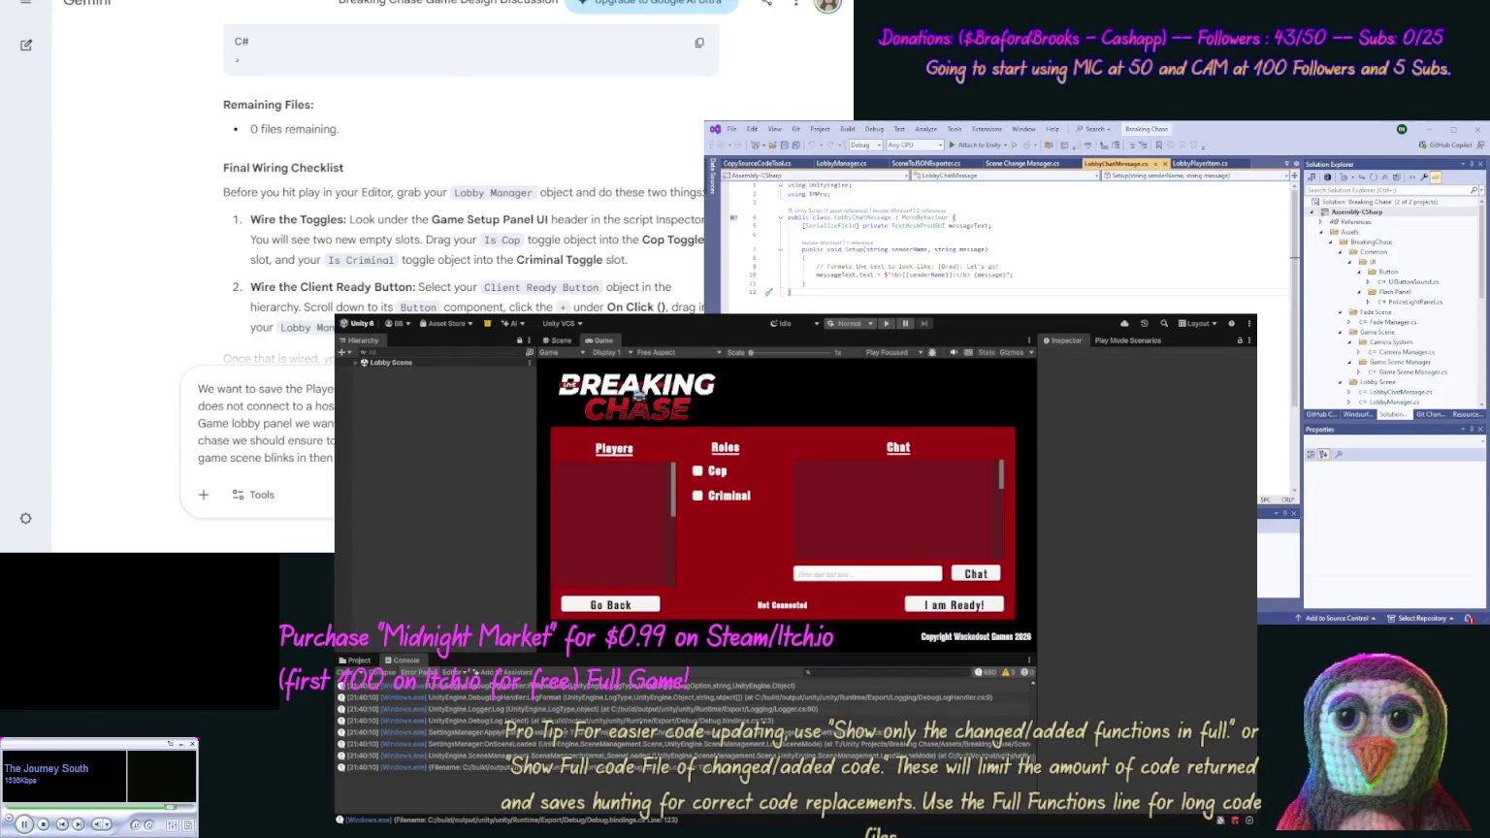
# Submit the lobby bug and polish request to Gemini
pyautogui.press('Return')
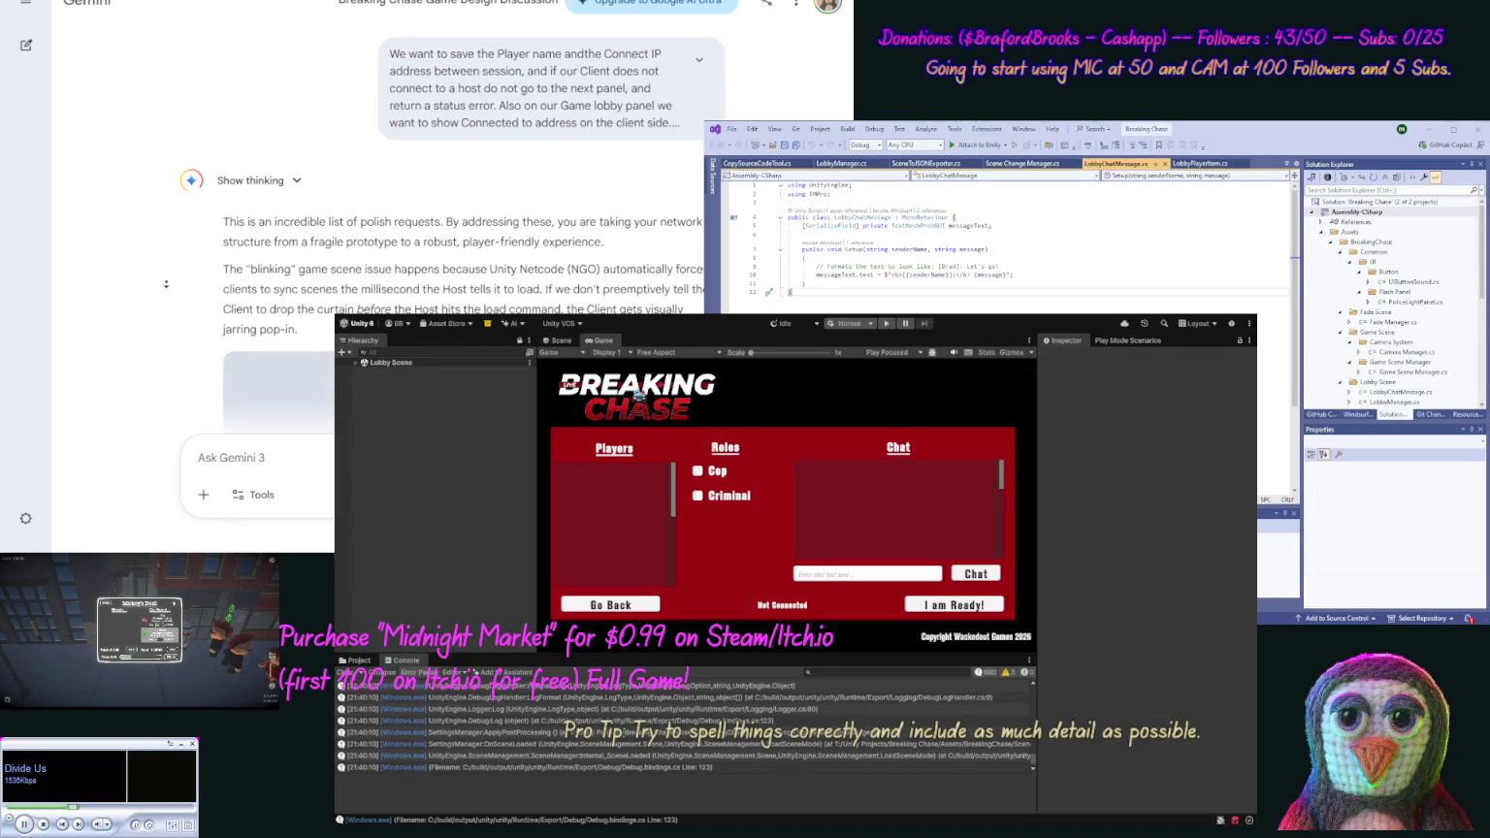
# Scroll Gemini's reply past the three-point fix checklist to the updated LobbyManager.cs code
pyautogui.scroll(-2, 168, 281)
pyautogui.scroll(-1, 168, 289)
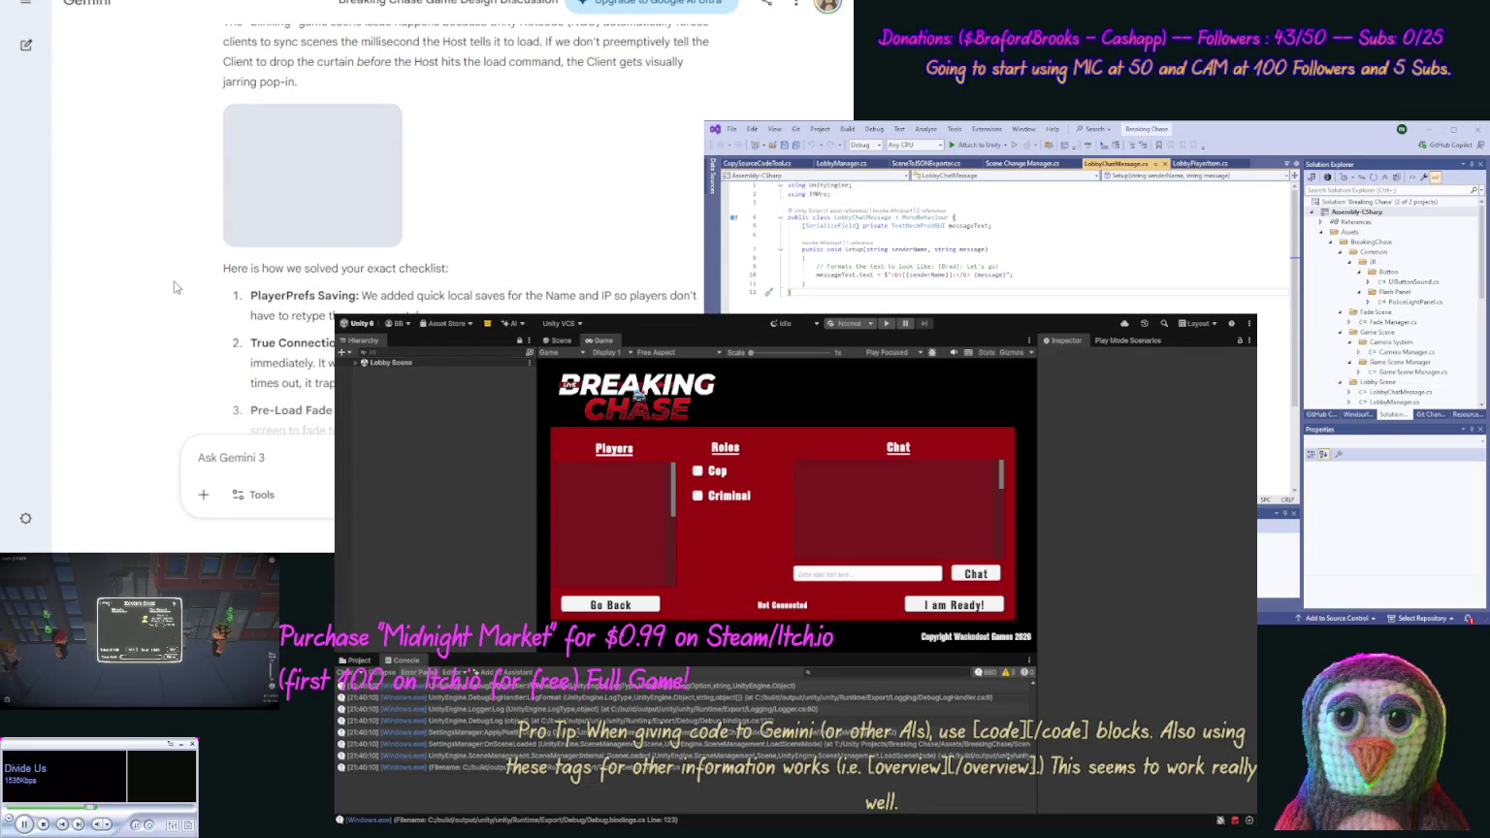
pyautogui.middleClick(172, 308)
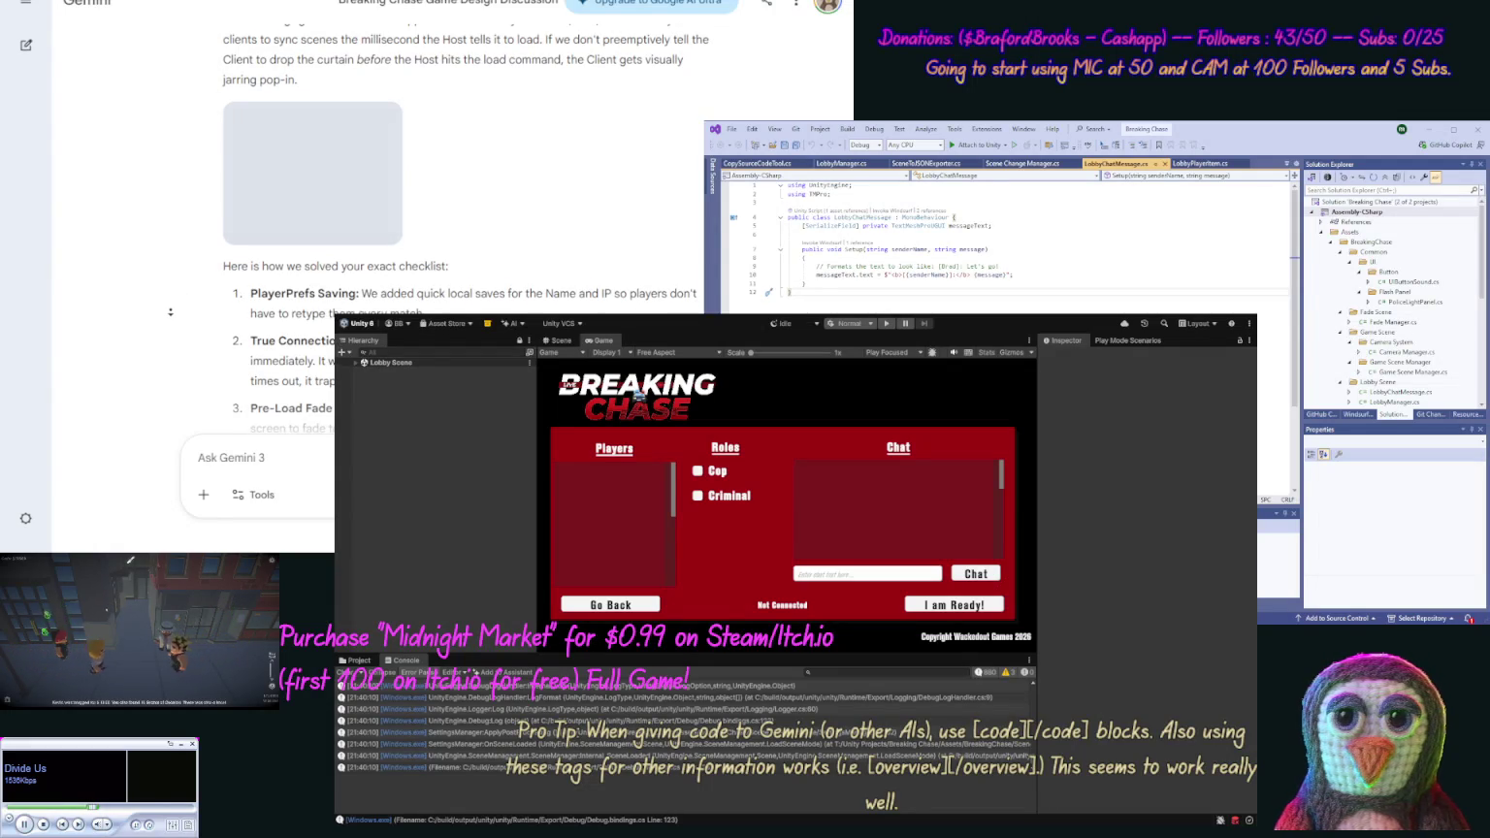
pyautogui.scroll(-3, 171, 312)
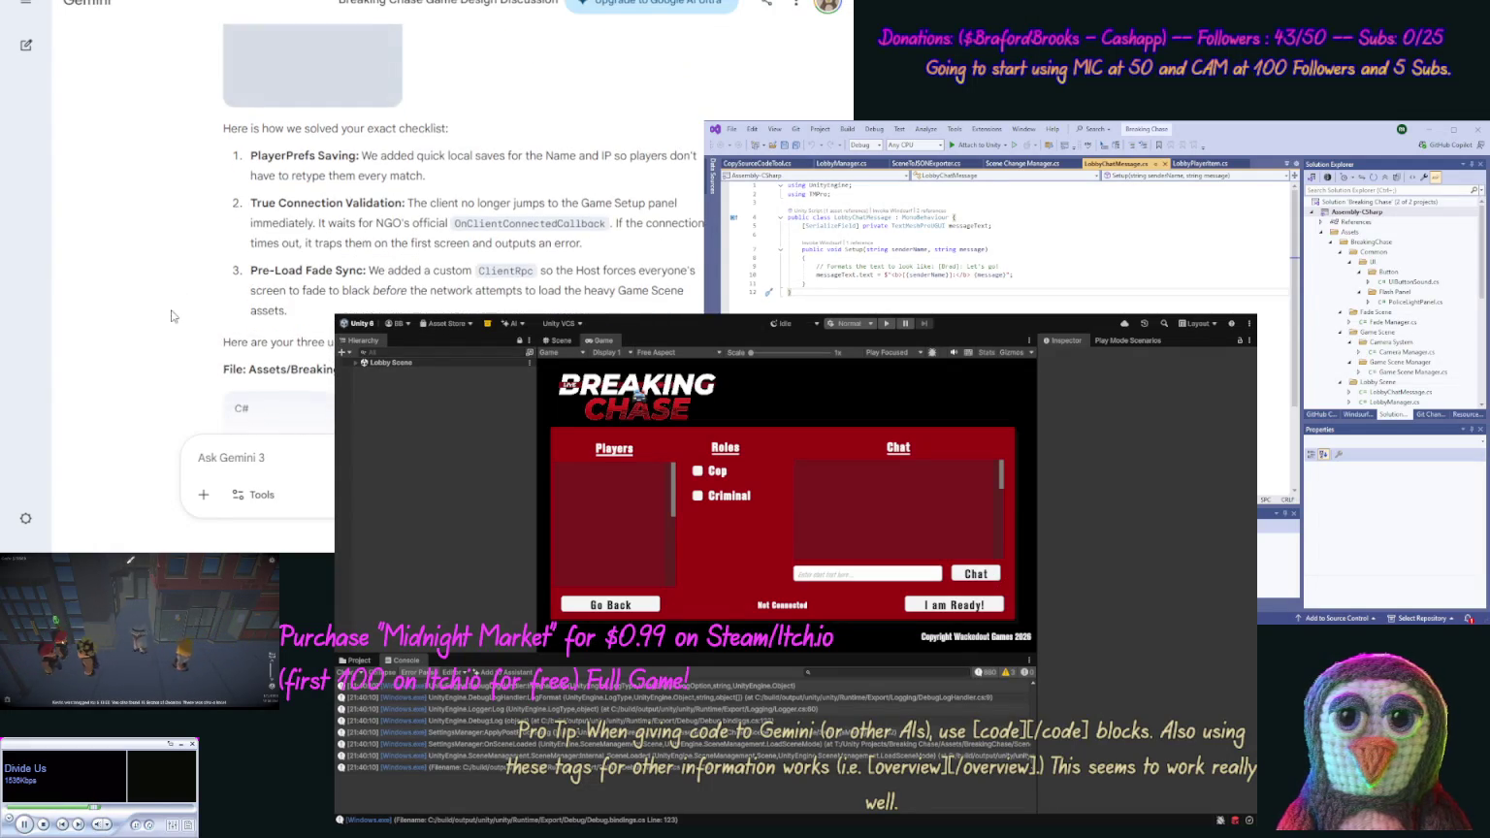
pyautogui.scroll(-2, 172, 315)
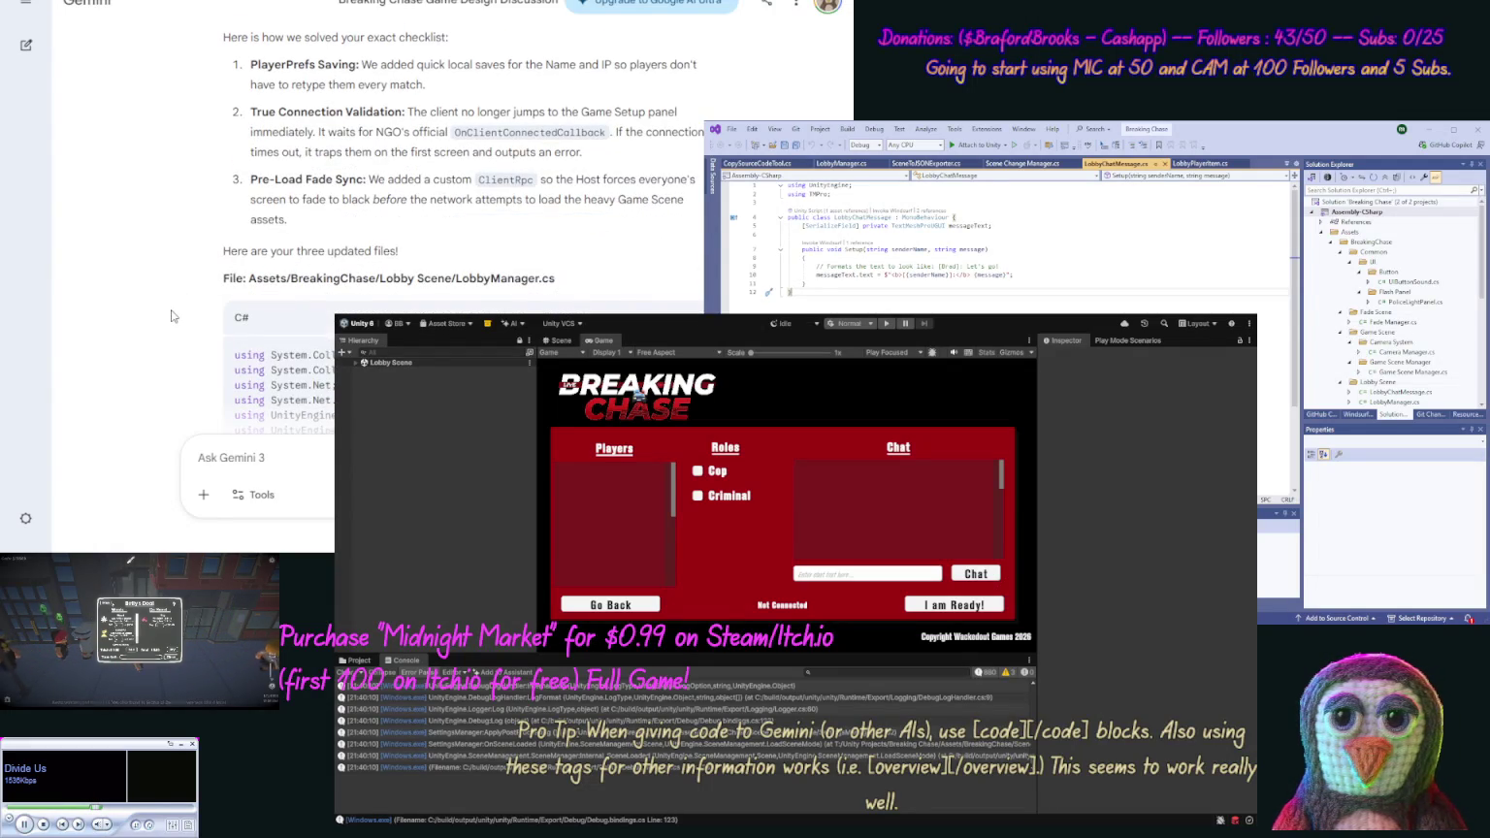
pyautogui.scroll(-3, 171, 317)
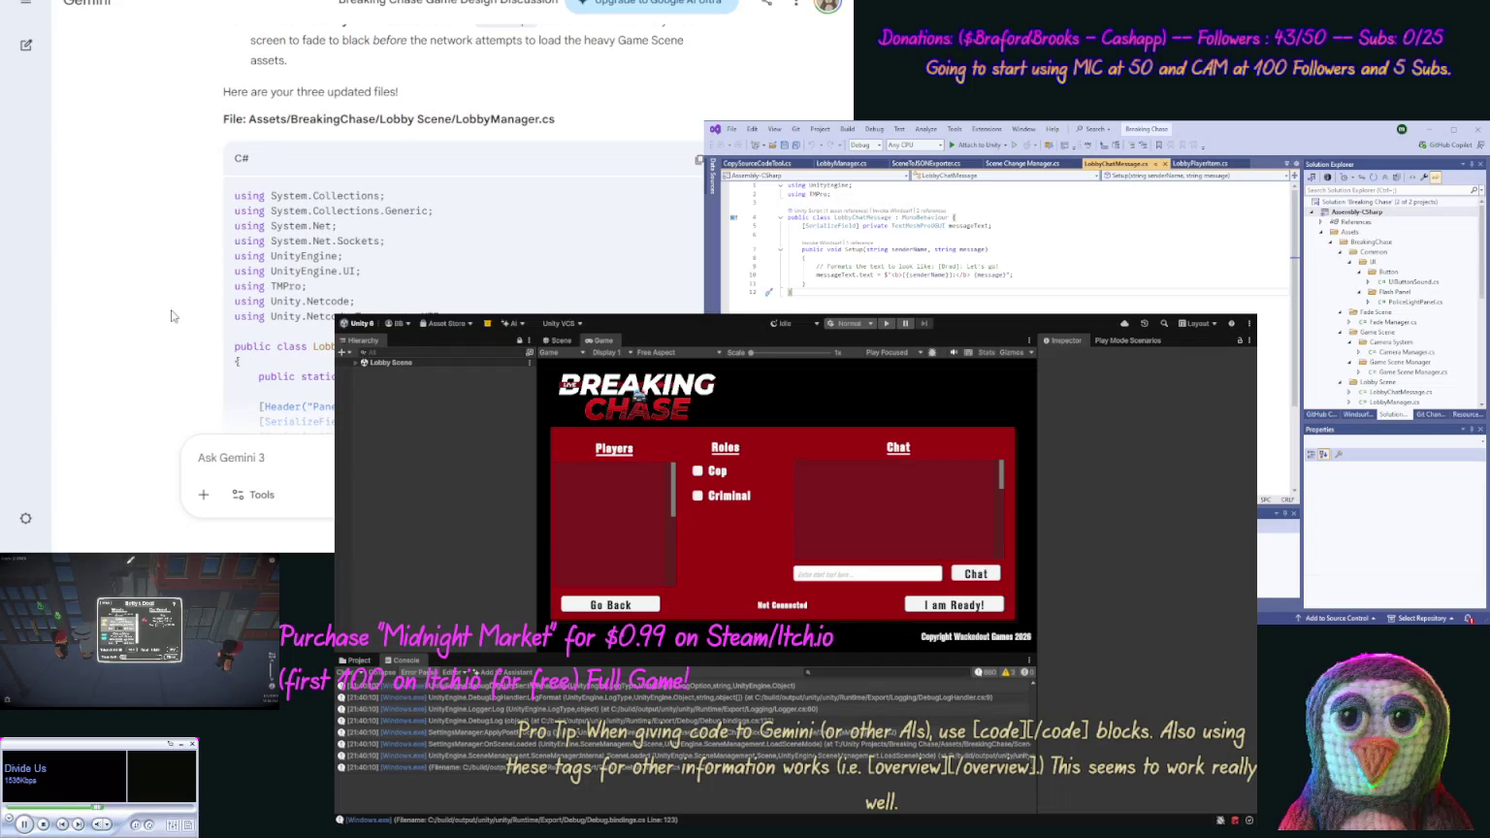
# Overwrite LobbyManager.cs in Visual Studio with Gemini's updated code
pyautogui.click(698, 158)
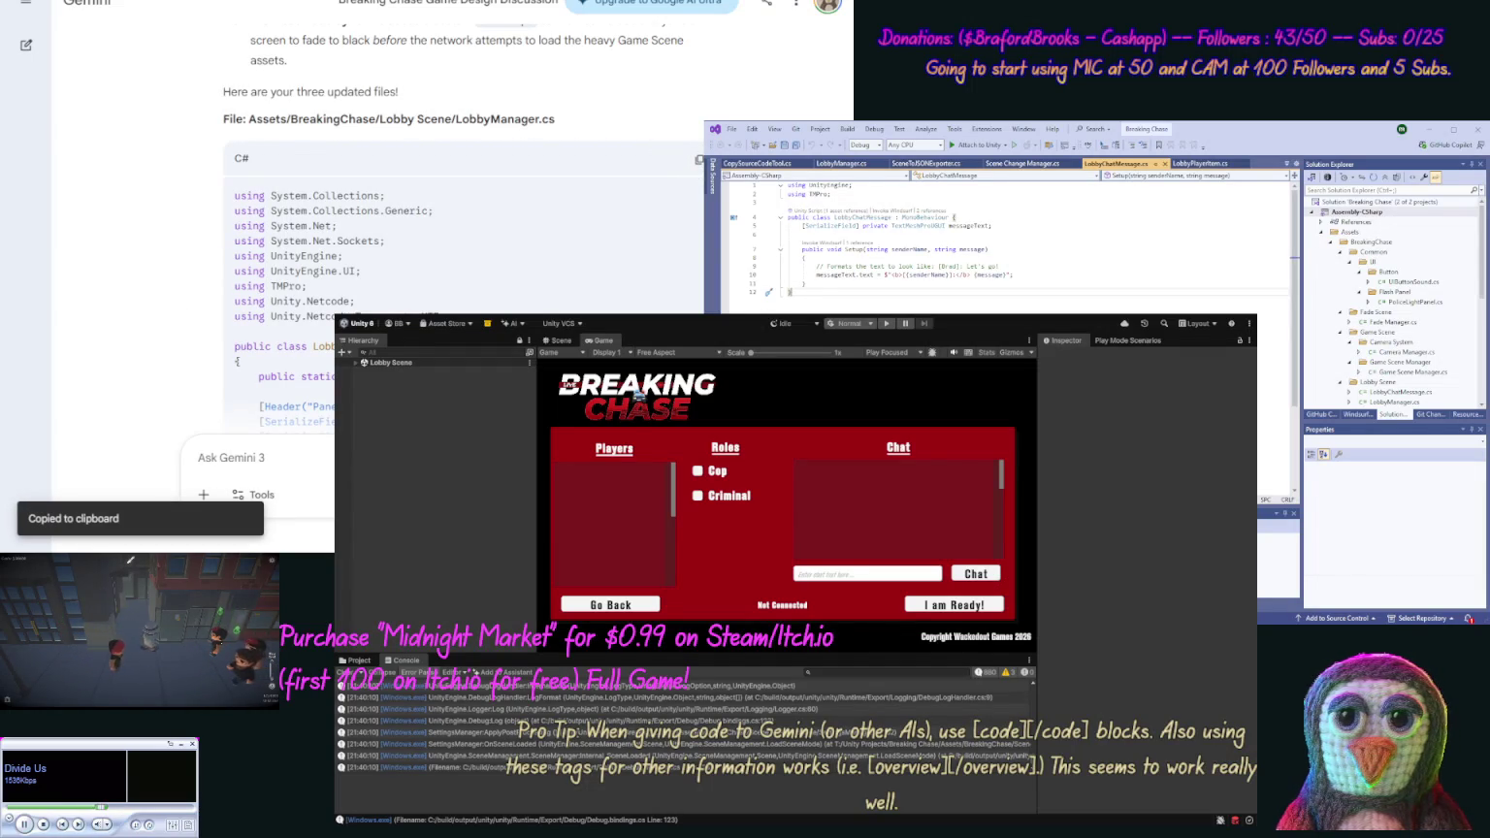
pyautogui.click(840, 163)
pyautogui.hotkey('ctrl', 'a')
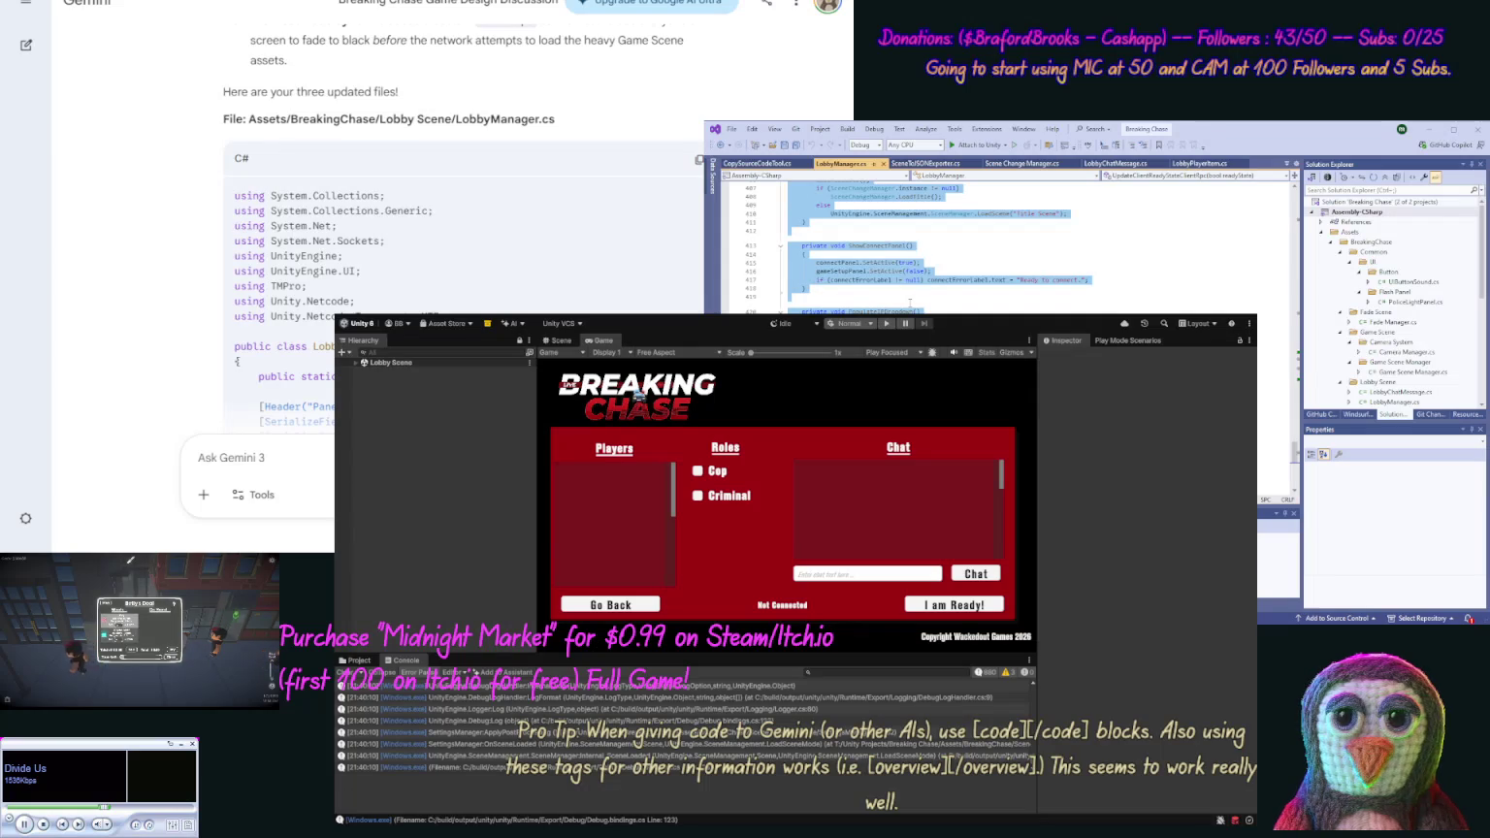
pyautogui.hotkey('ctrl', 'v')
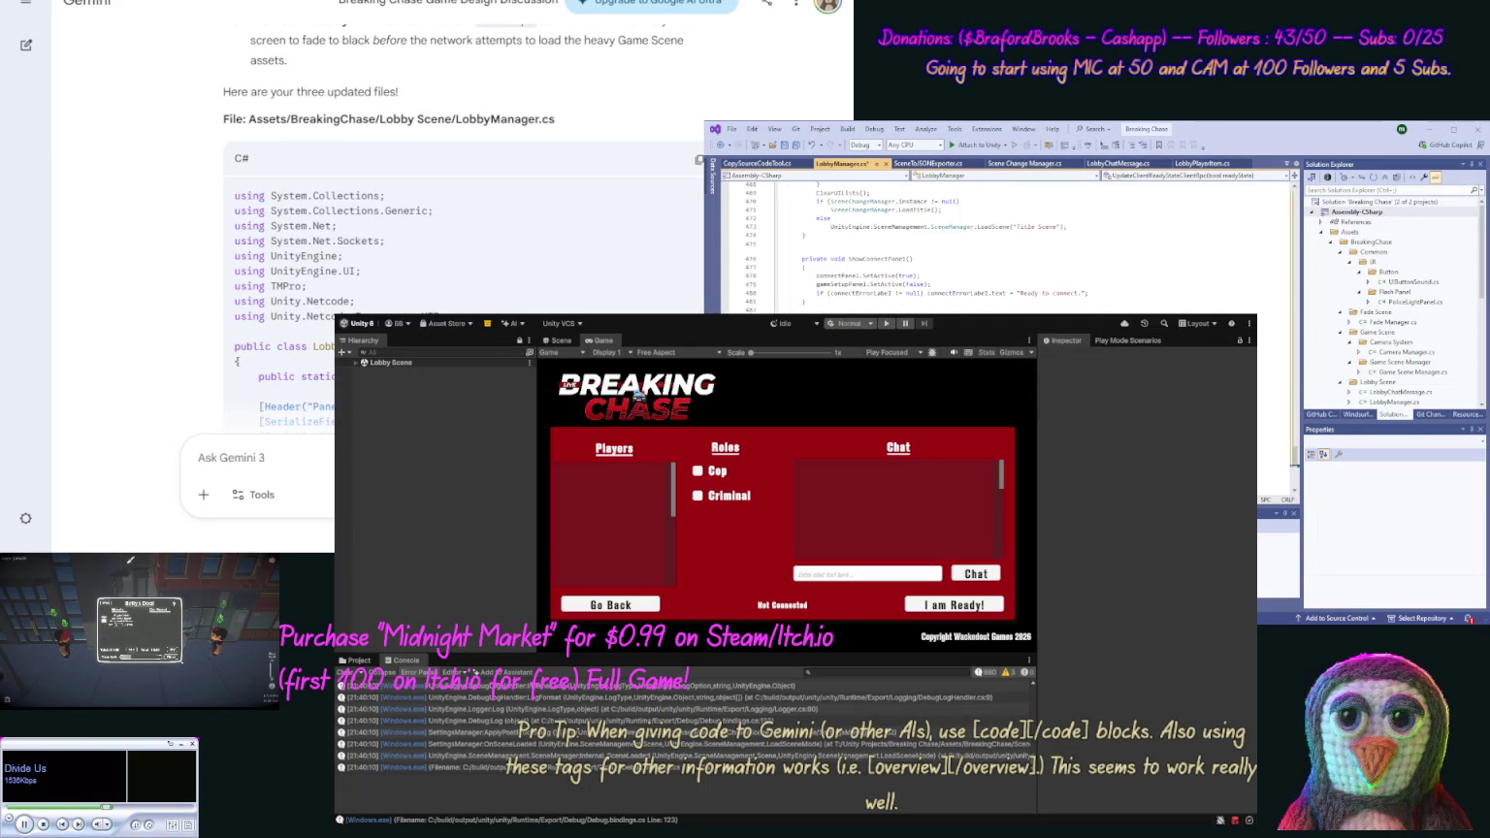
pyautogui.scroll(-5, 165, 313)
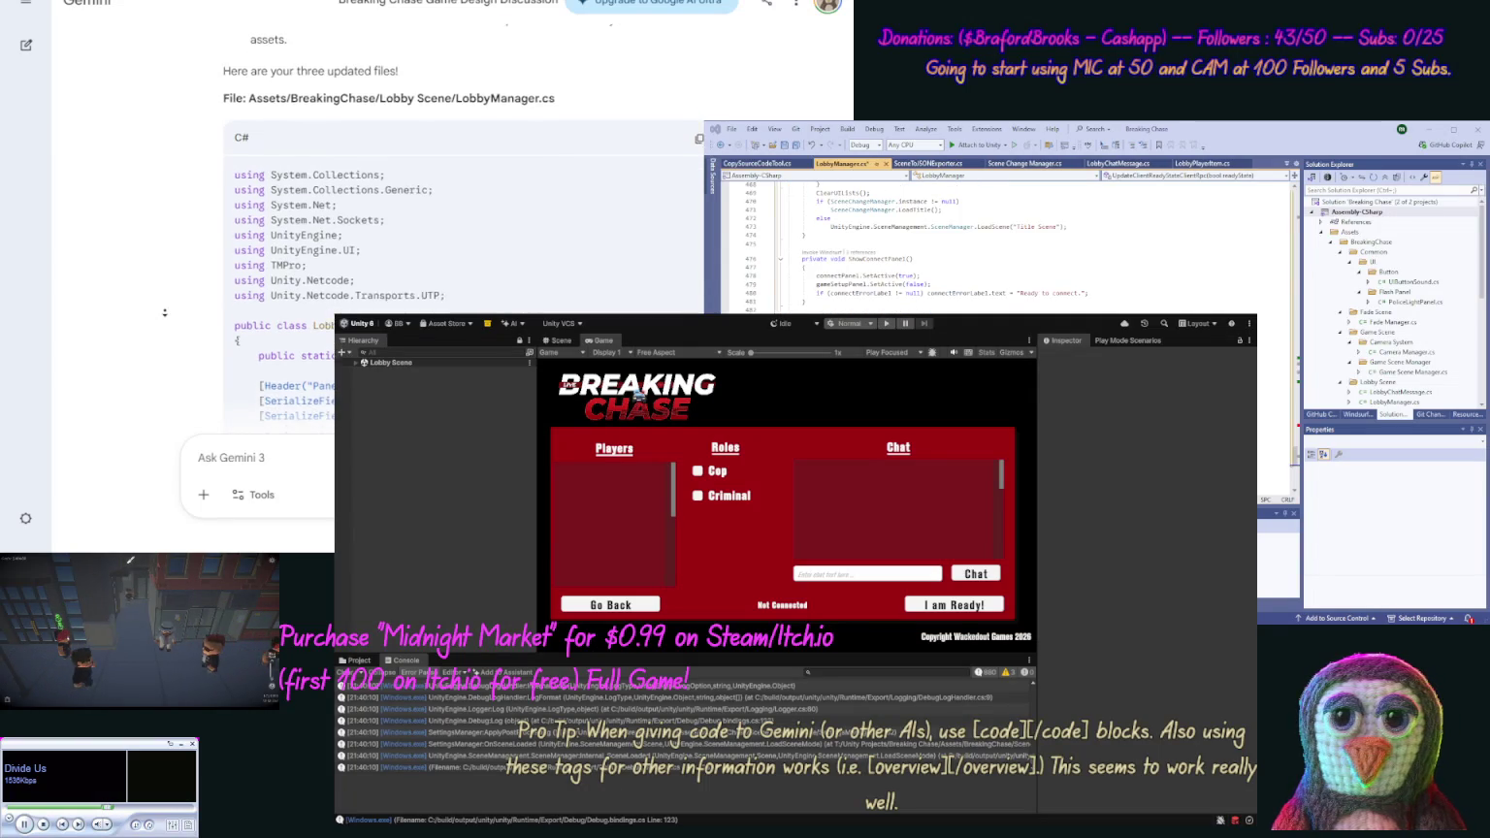
pyautogui.scroll(-10, 165, 313)
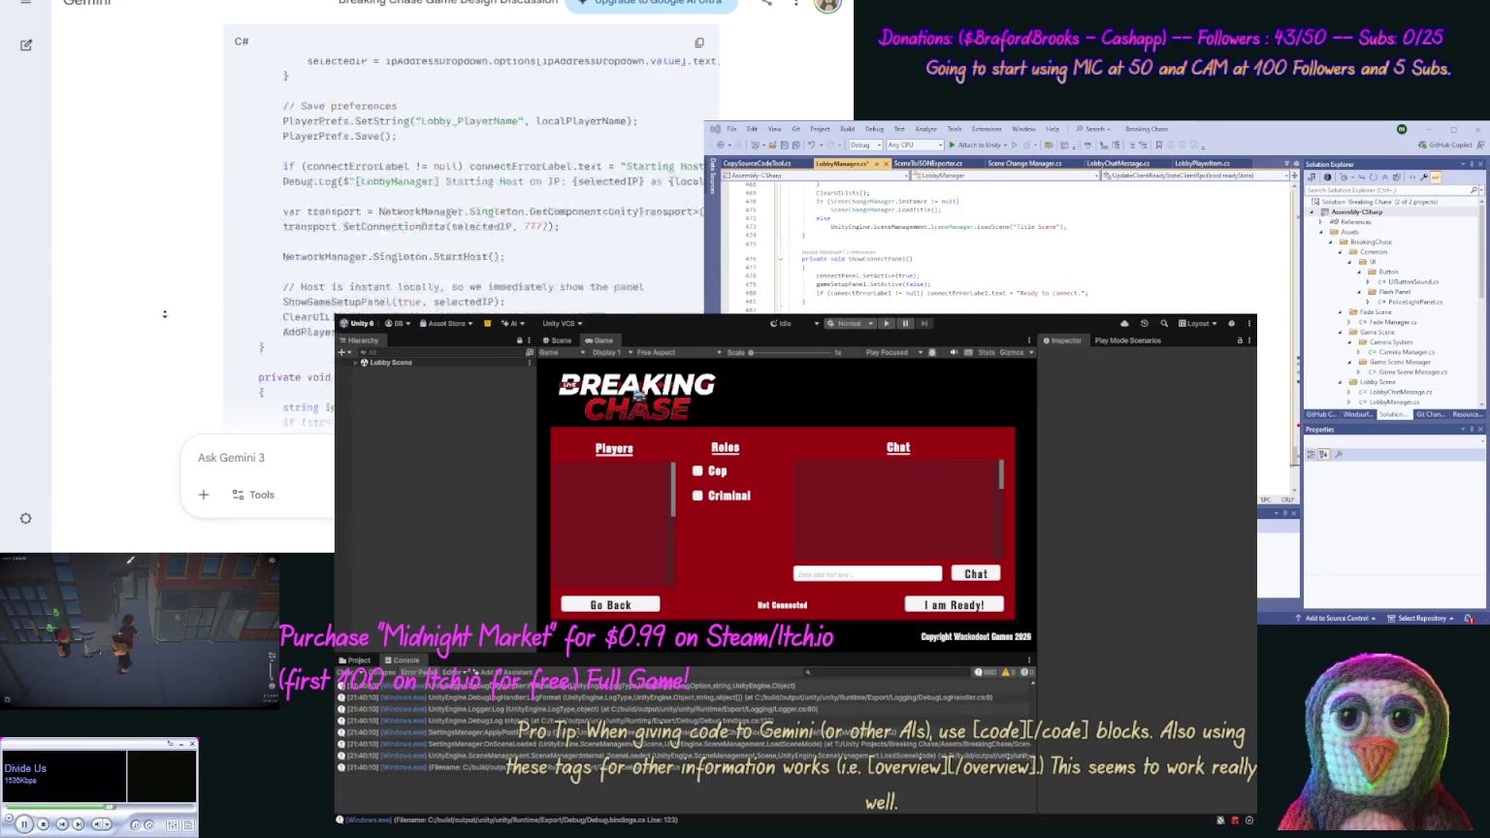
pyautogui.scroll(-10, 170, 318)
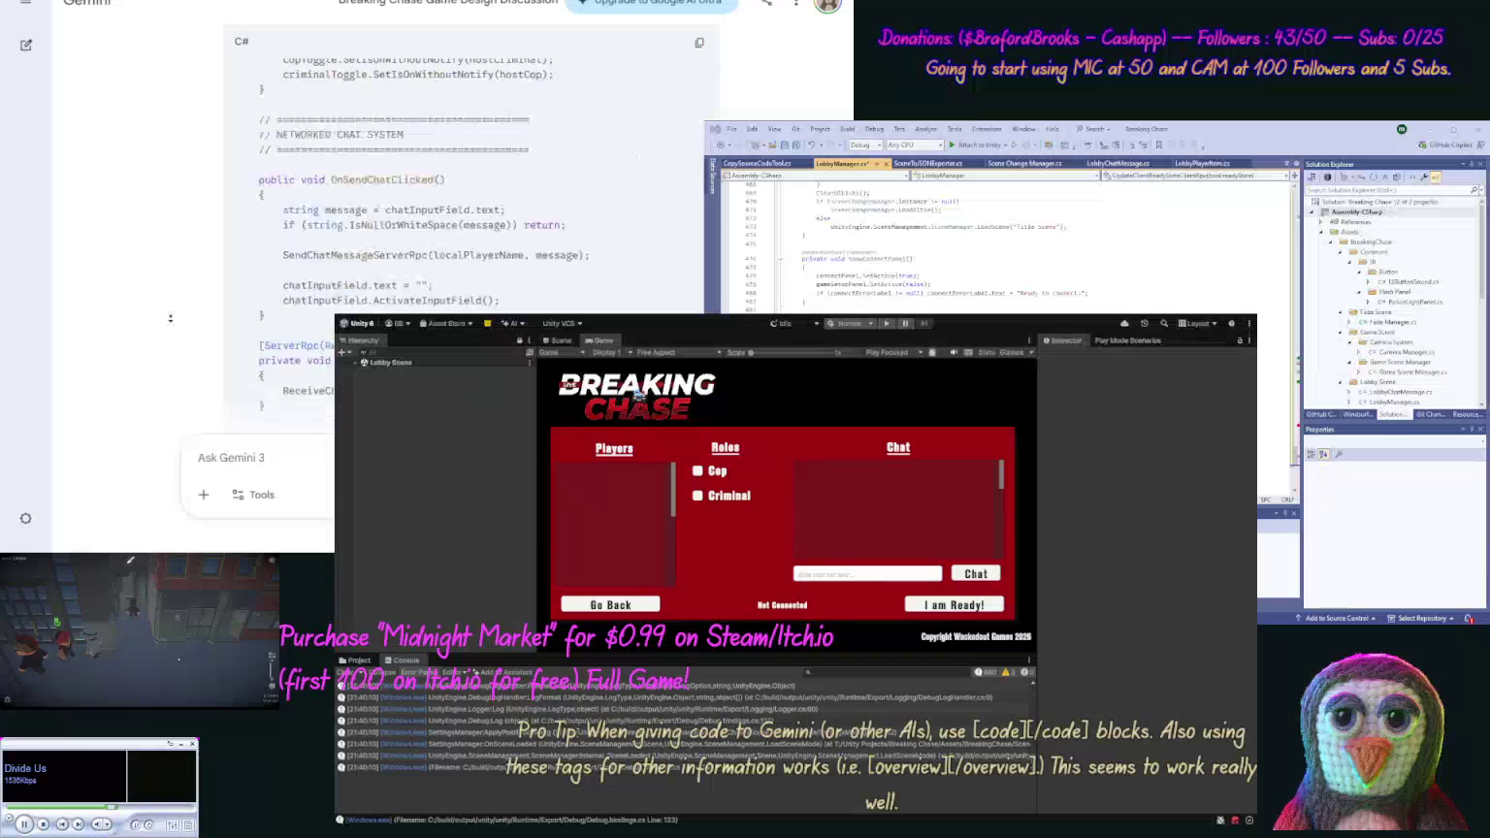
pyautogui.scroll(-10, 169, 318)
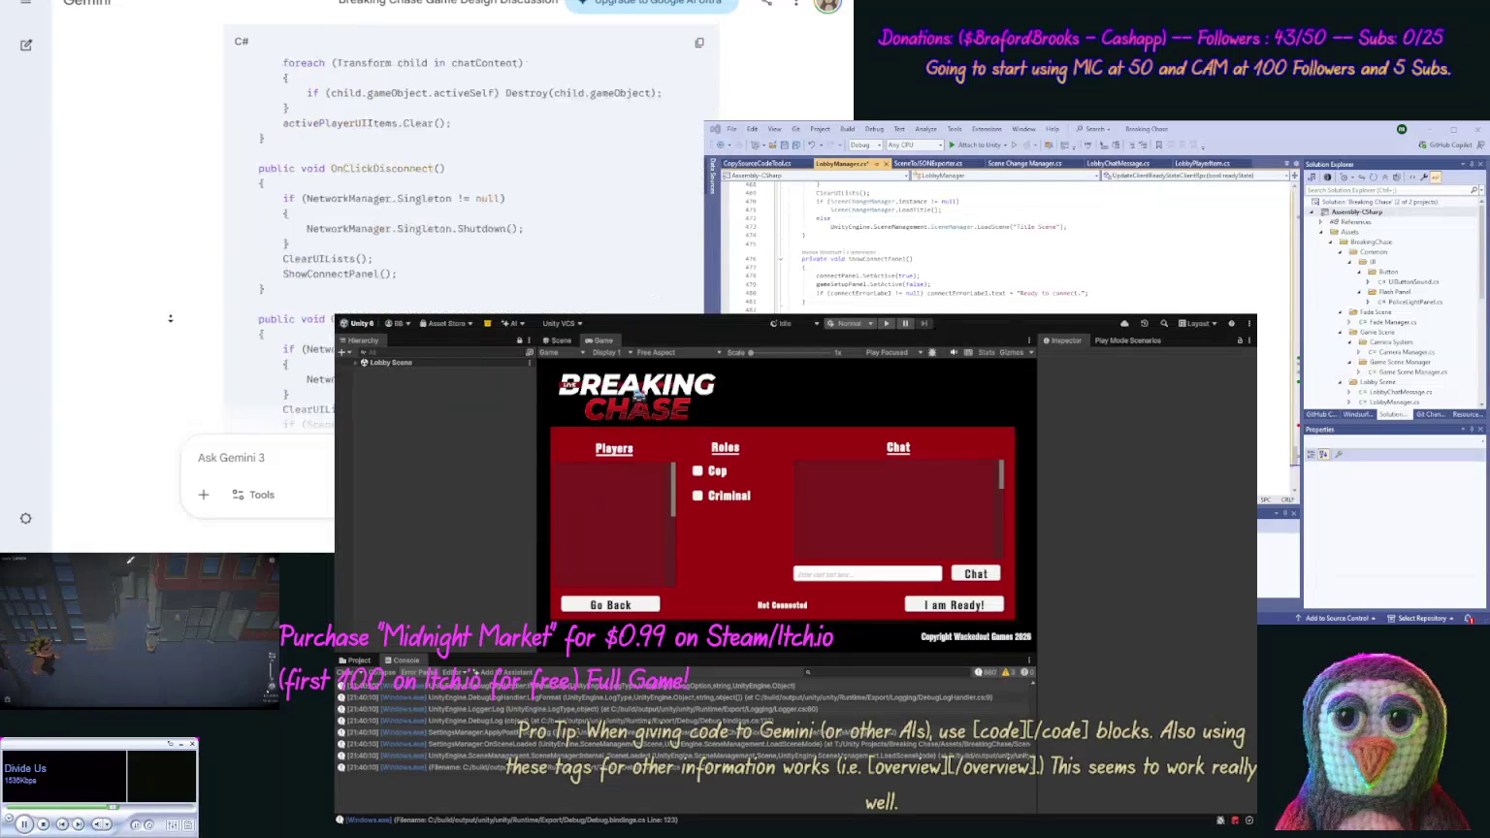
pyautogui.scroll(-5, 170, 318)
pyautogui.scroll(3, 176, 282)
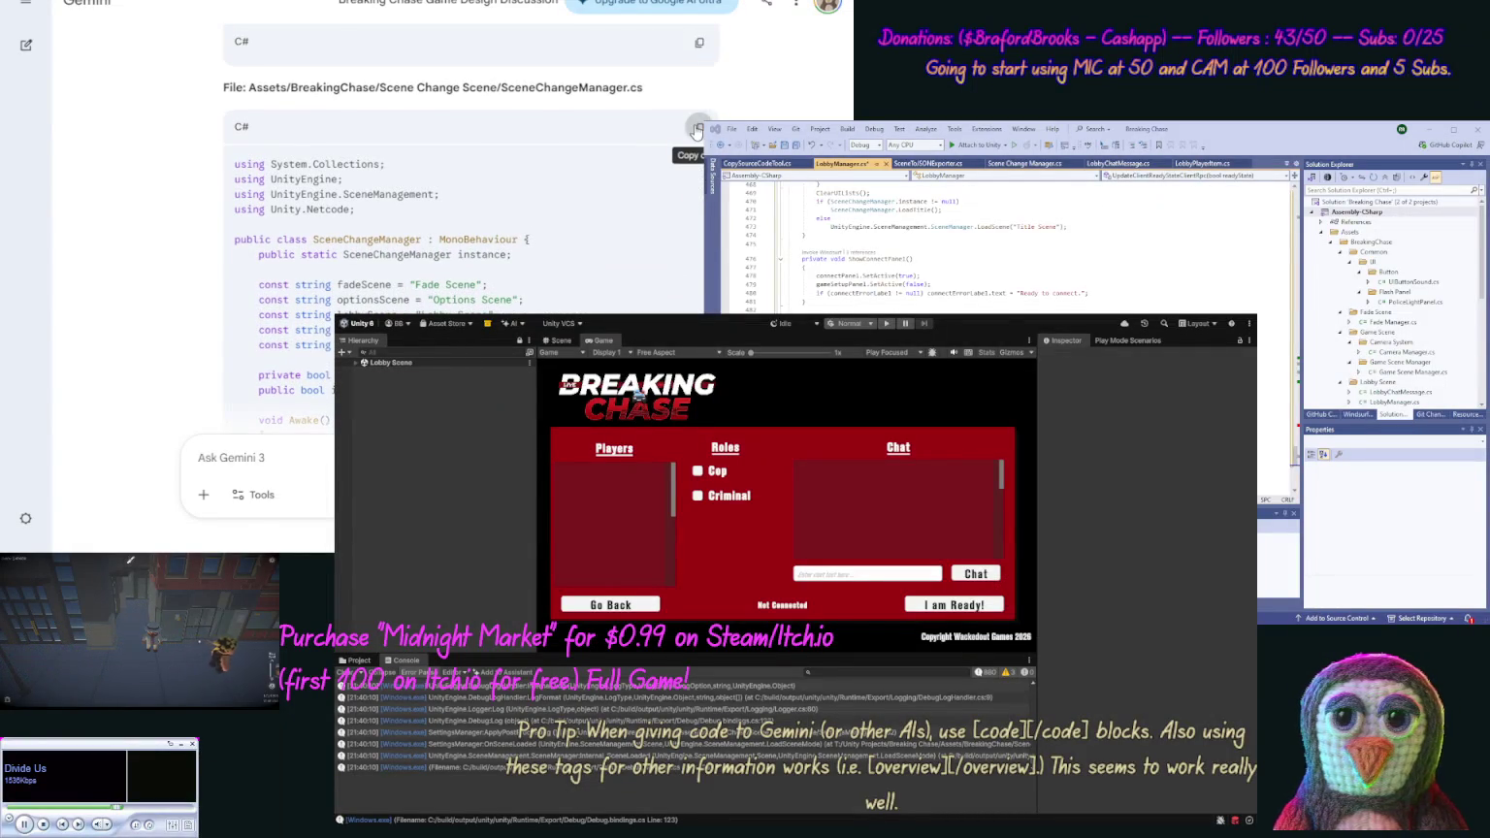
# Overwrite Scene Change Manager.cs with Gemini's updated SceneChangeManager.cs code
pyautogui.click(698, 127)
pyautogui.click(1025, 164)
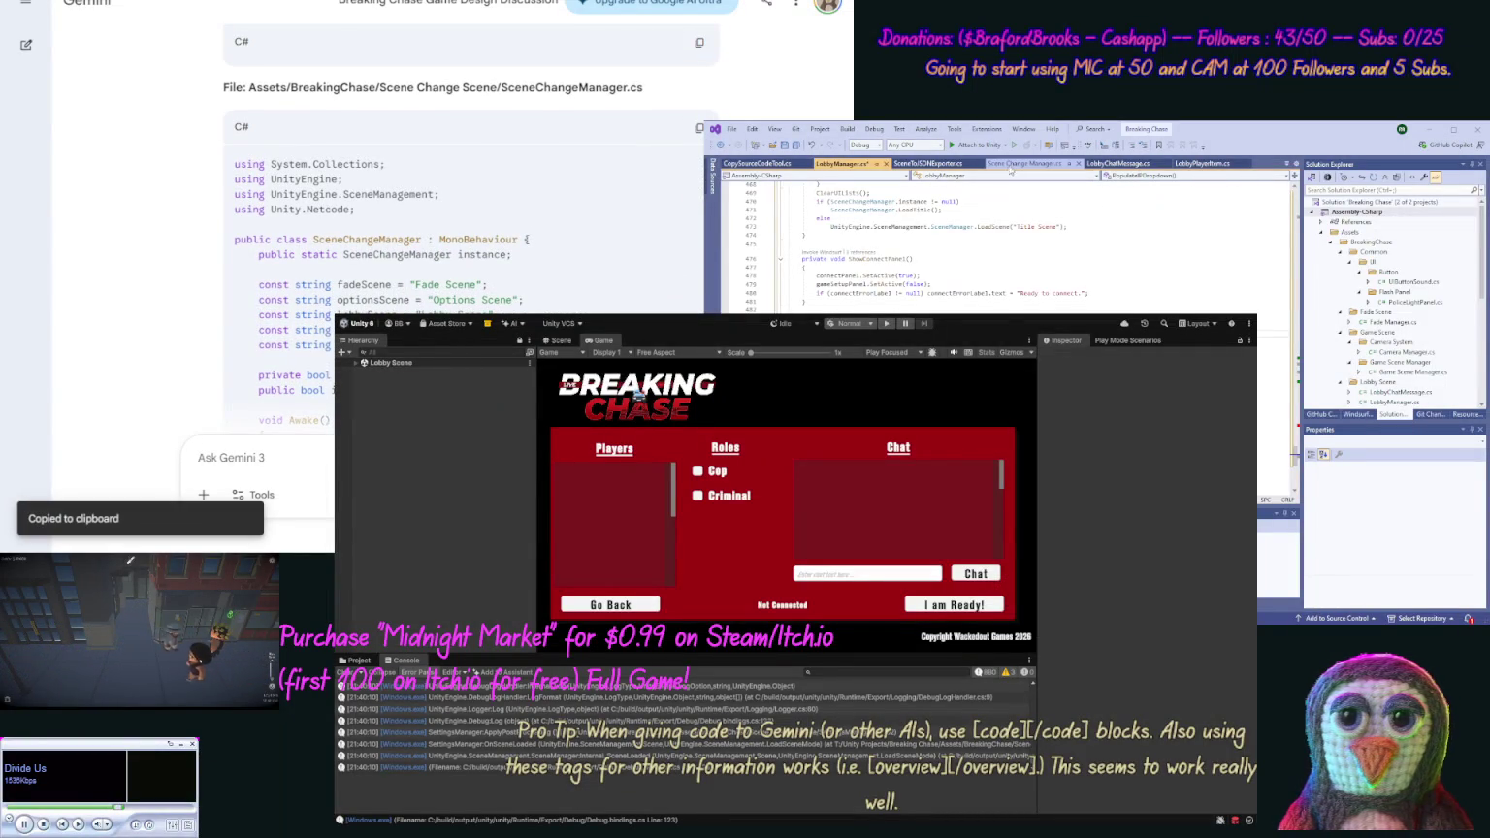
pyautogui.hotkey('ctrl', 'a')
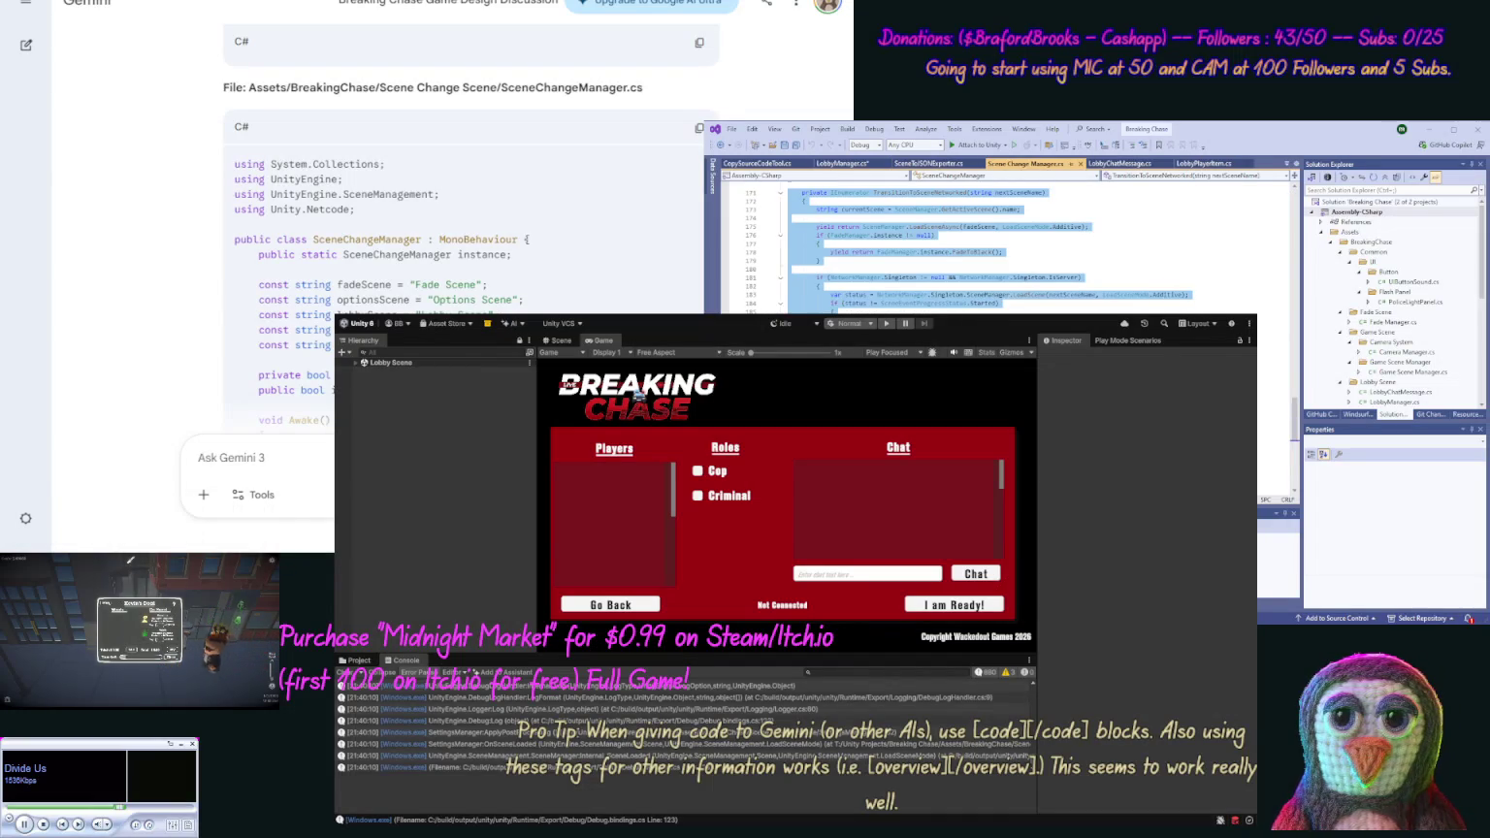
pyautogui.hotkey('ctrl', 'v')
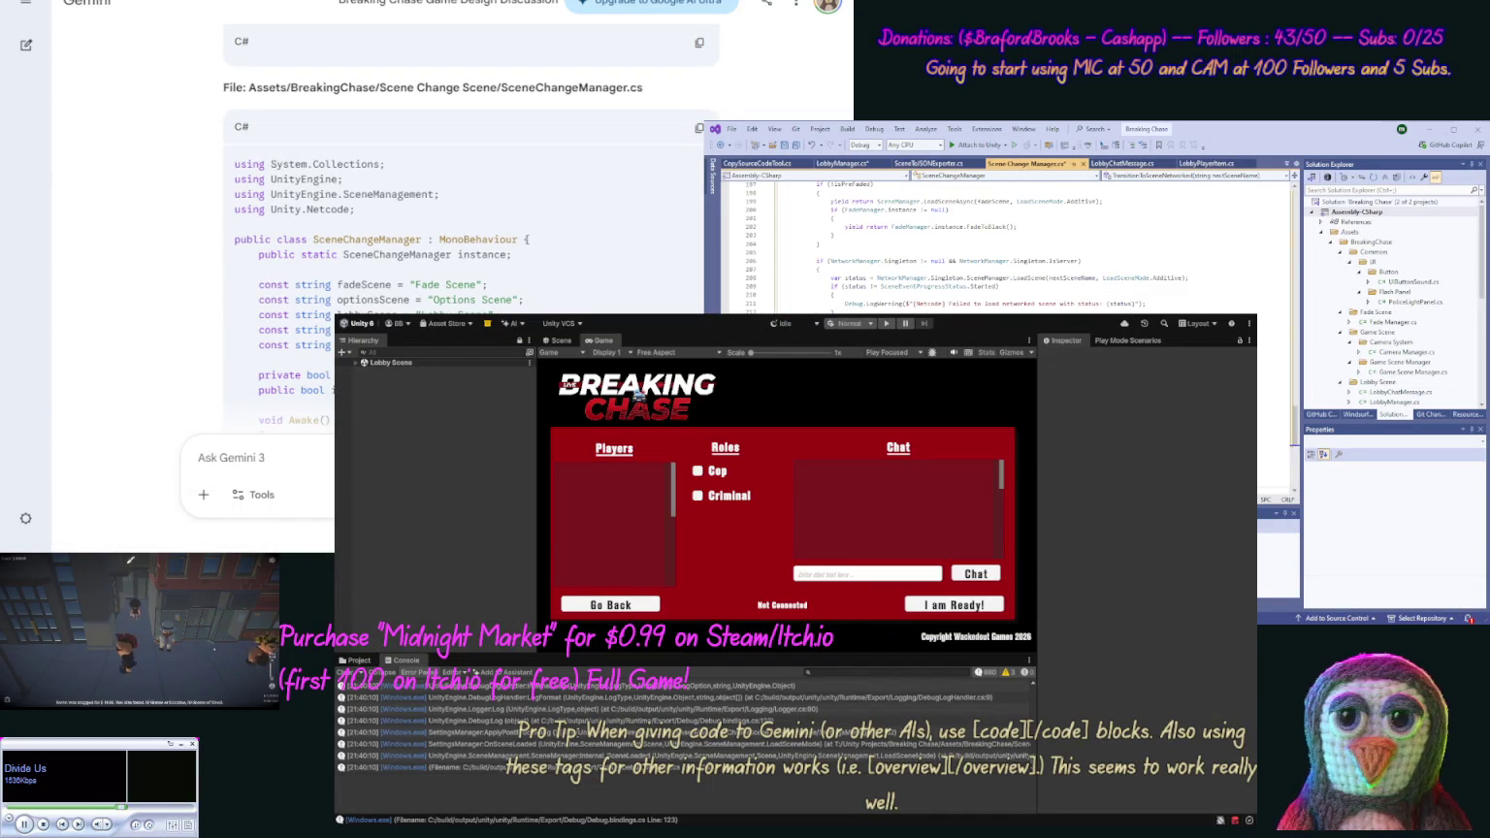
pyautogui.scroll(-1, 165, 262)
pyautogui.scroll(-8, 165, 262)
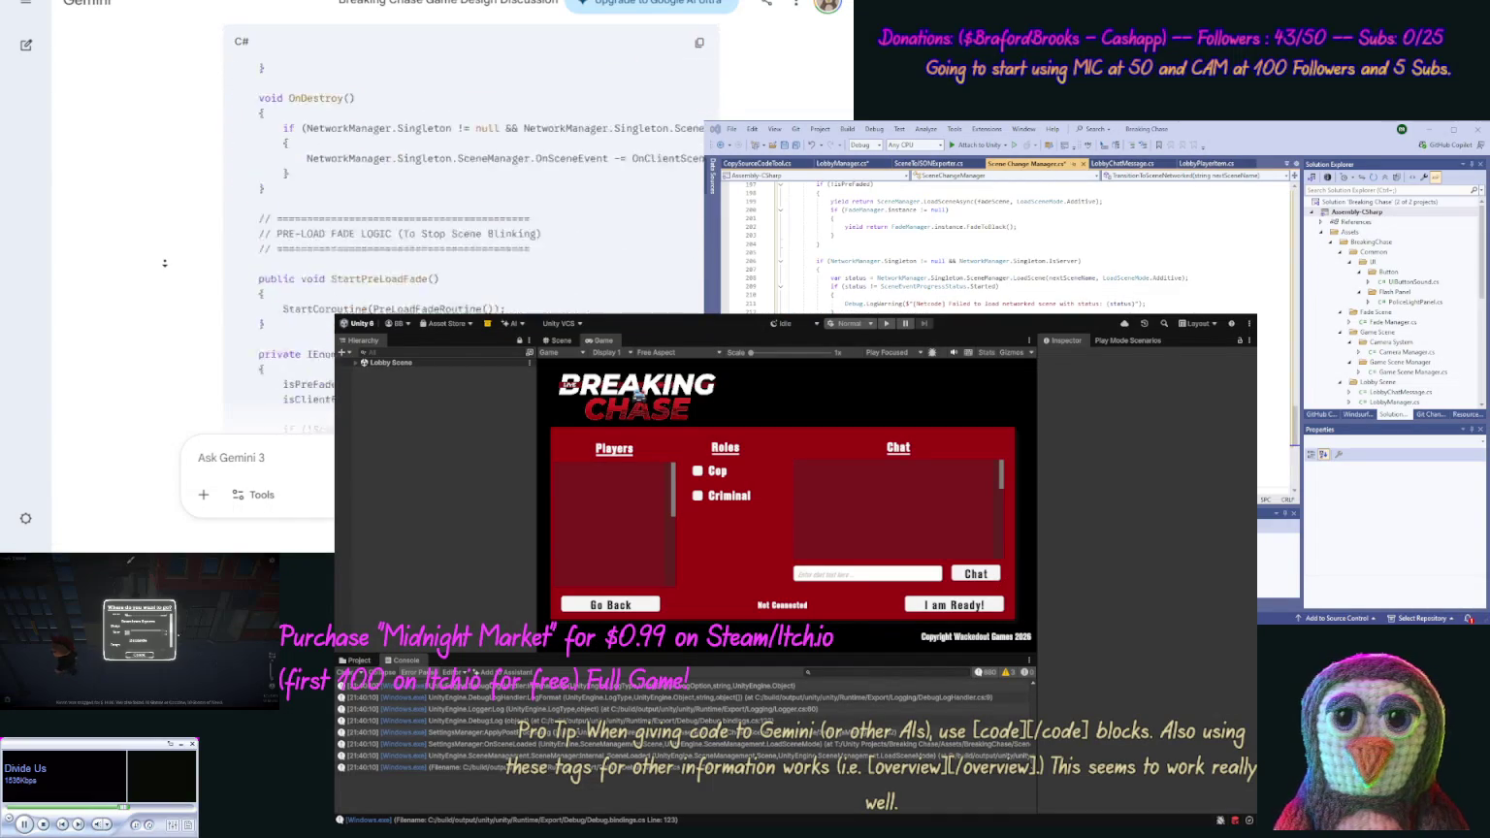
pyautogui.scroll(-10, 165, 263)
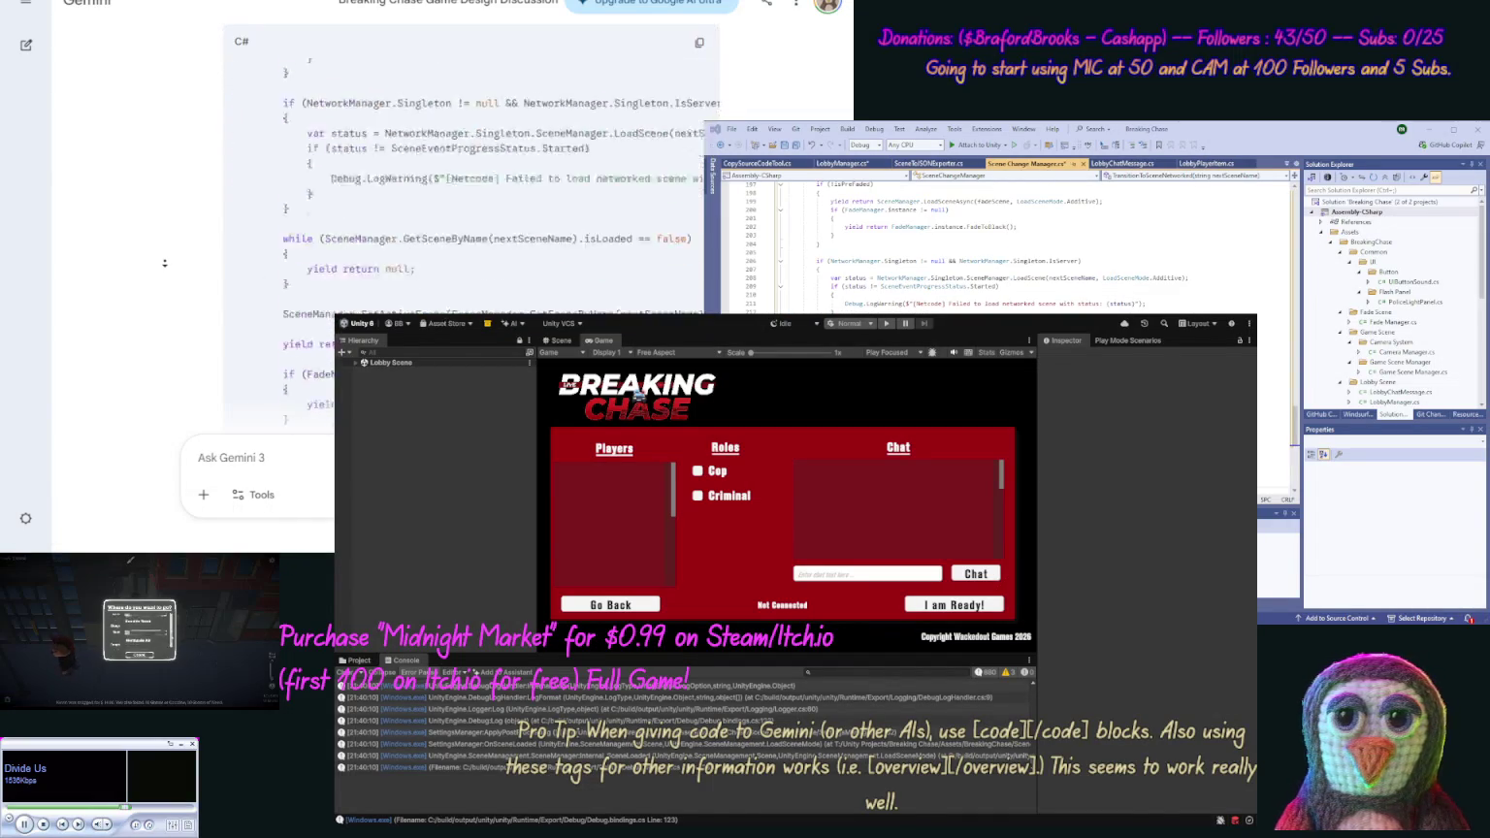
pyautogui.scroll(1, 173, 223)
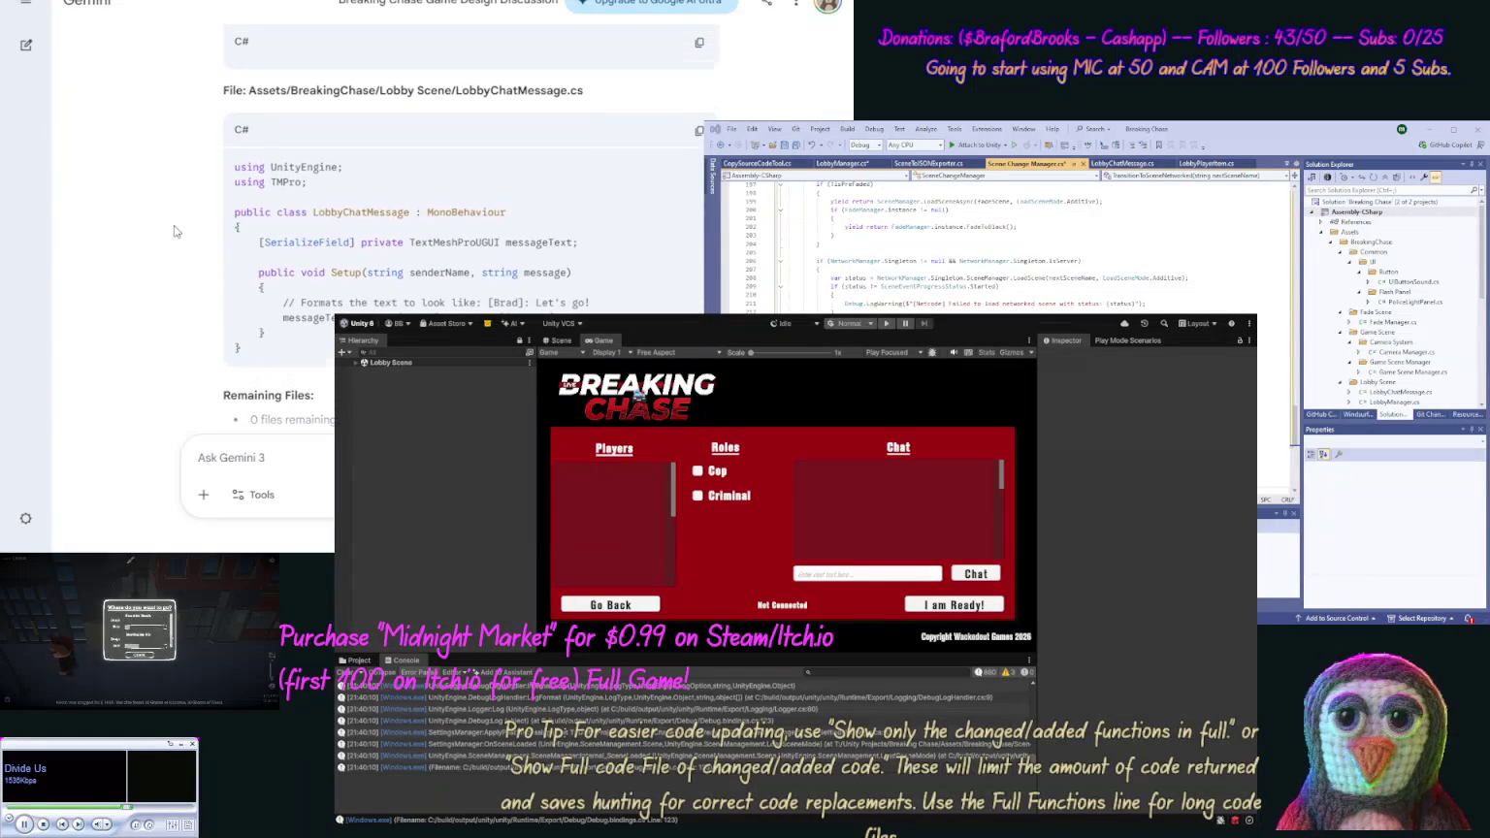
# Overwrite LobbyChatMessage.cs with Gemini's updated code and save it
pyautogui.click(699, 130)
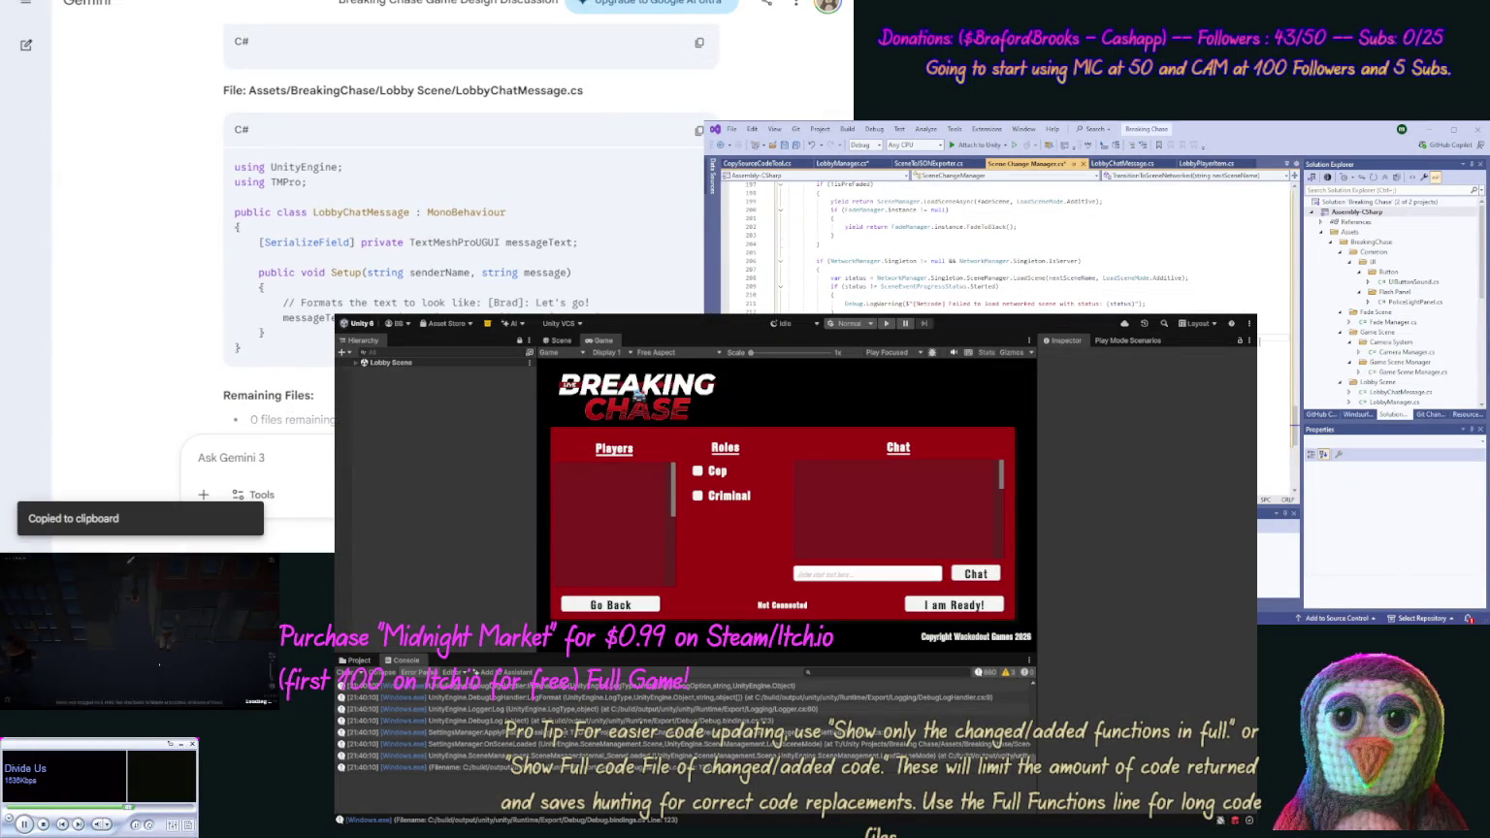
pyautogui.click(1109, 164)
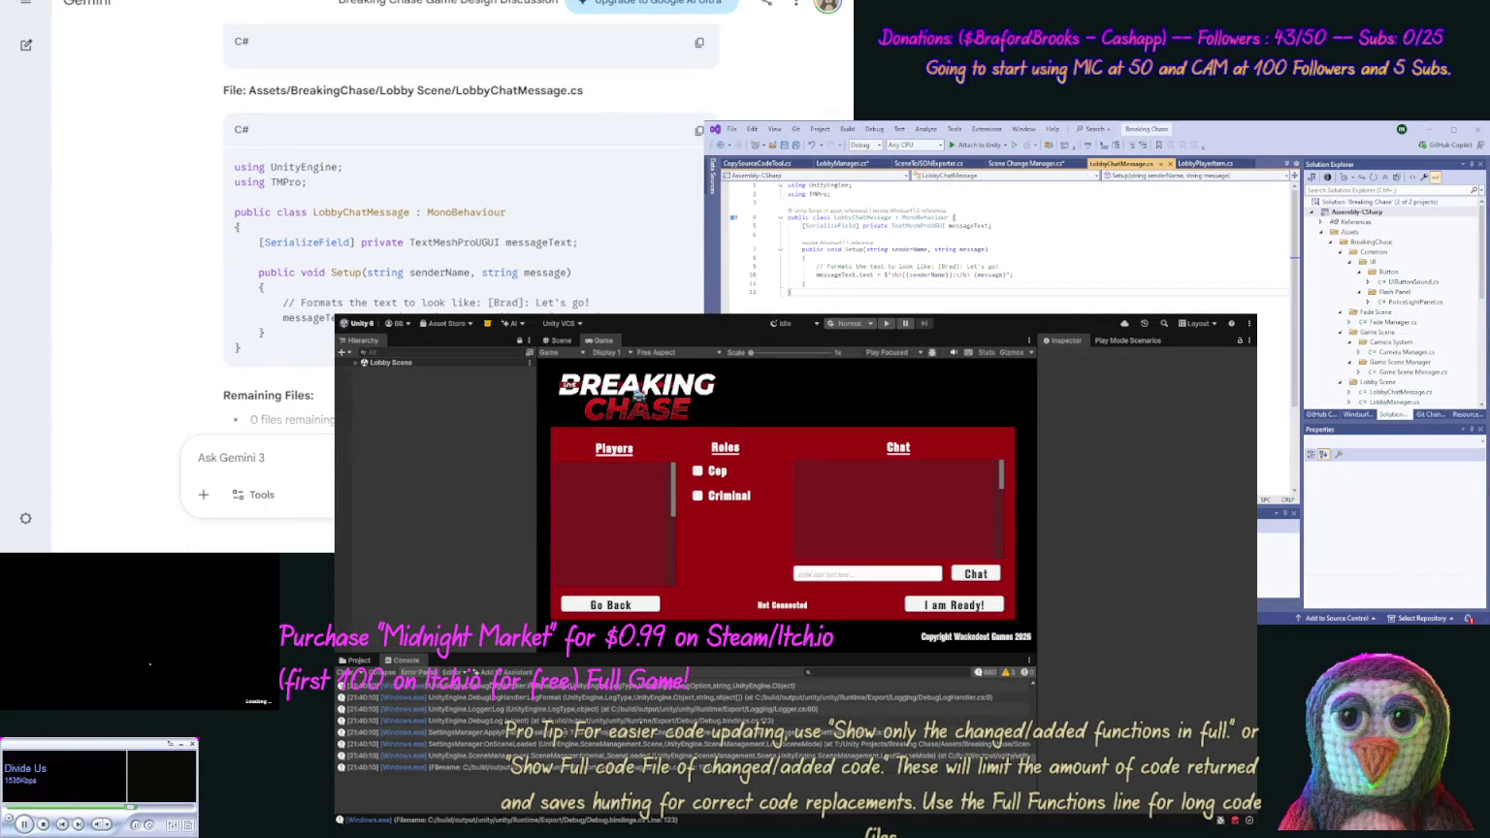
pyautogui.hotkey('ctrl', 'a')
pyautogui.hotkey('ctrl', 'v')
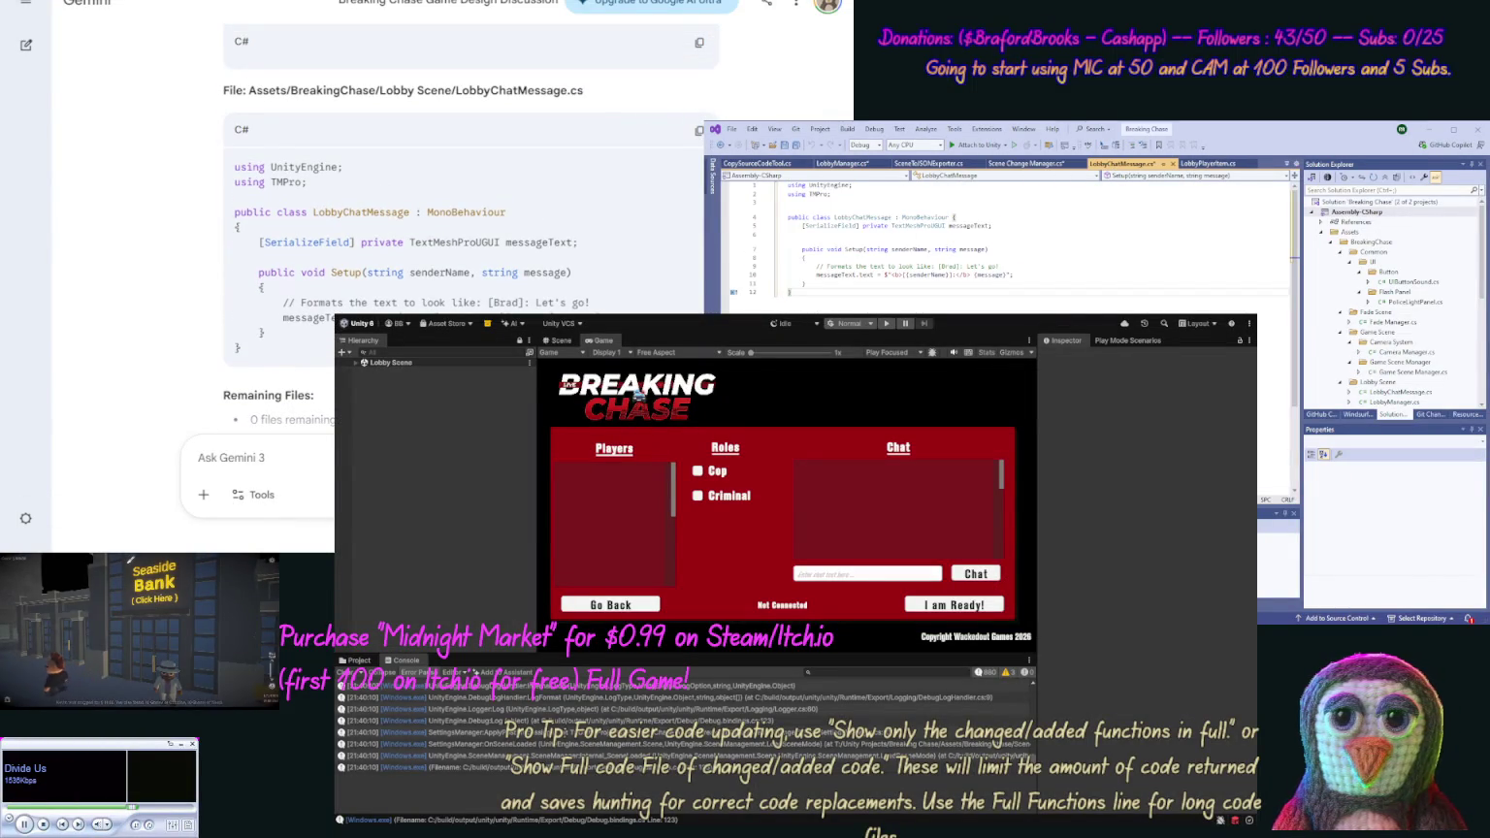
pyautogui.hotkey('ctrl', 's')
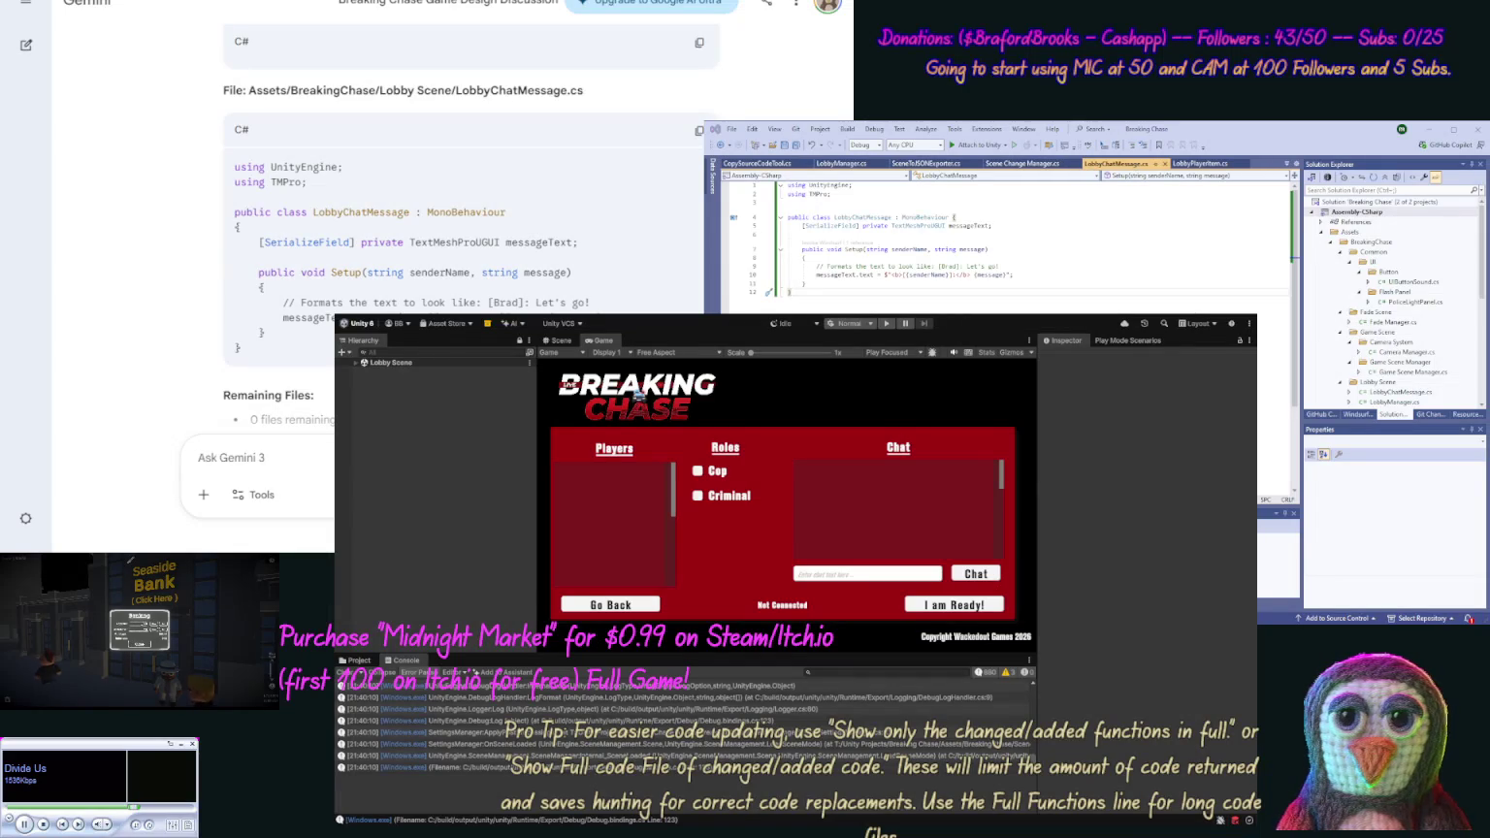
pyautogui.scroll(-1, 189, 212)
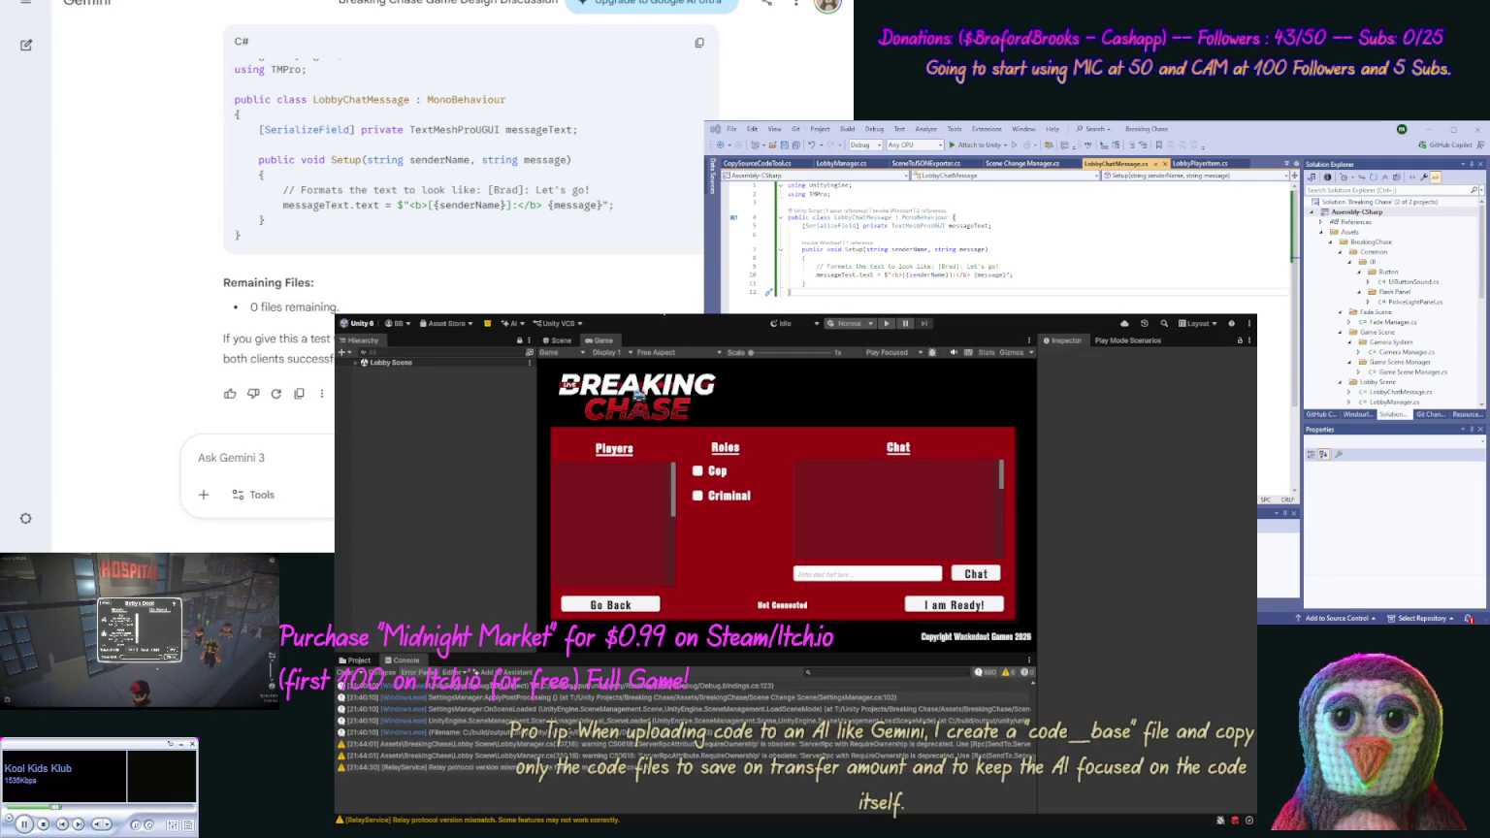
# Run the game in play mode to reach the Breaking Chase title menu
pyautogui.click(884, 326)
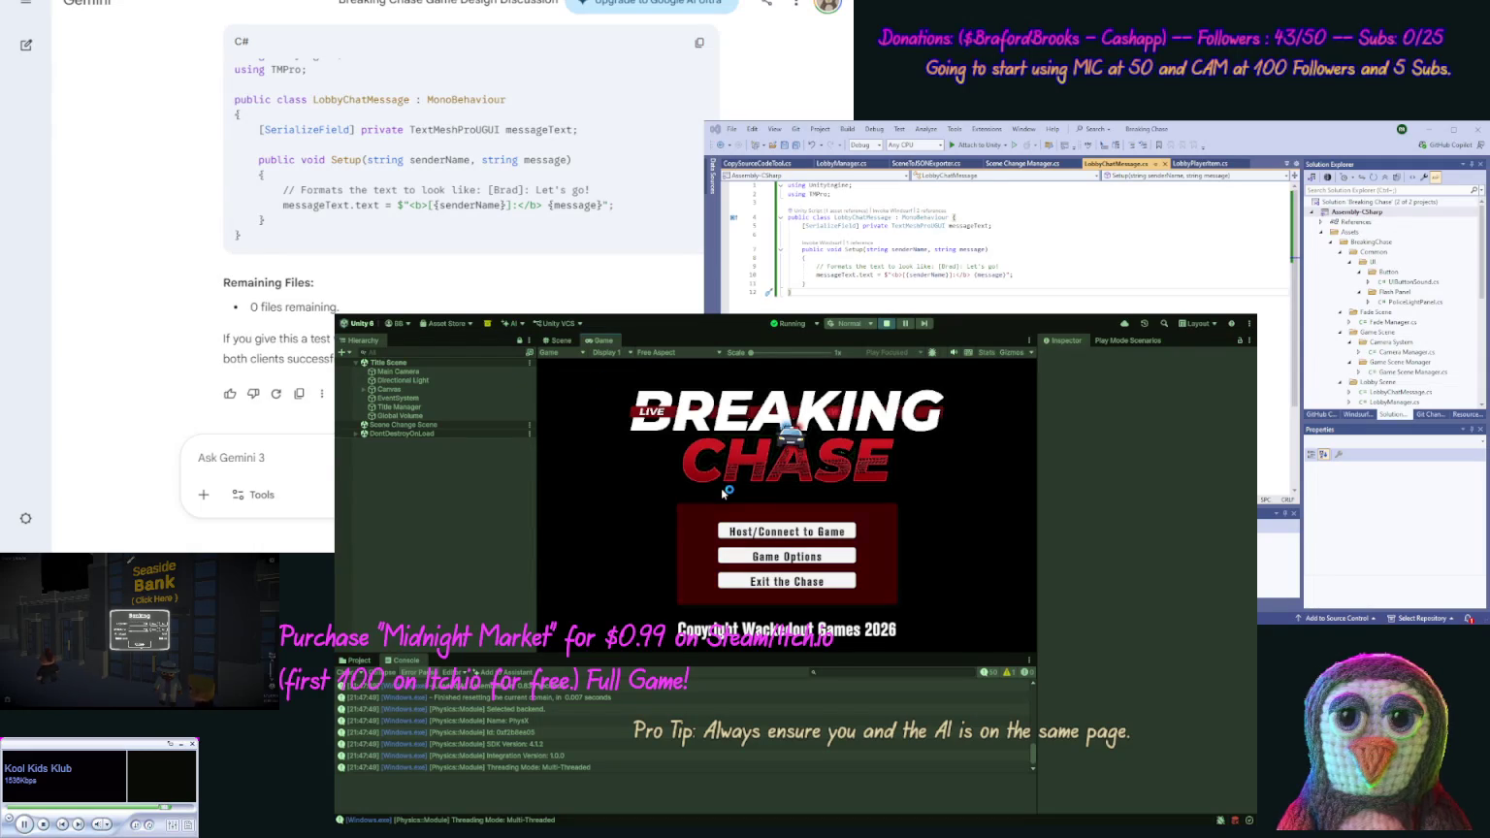
# Host a new Breaking Chase lobby under the player name 'b test'
pyautogui.click(748, 532)
pyautogui.click(709, 454)
pyautogui.write('b')
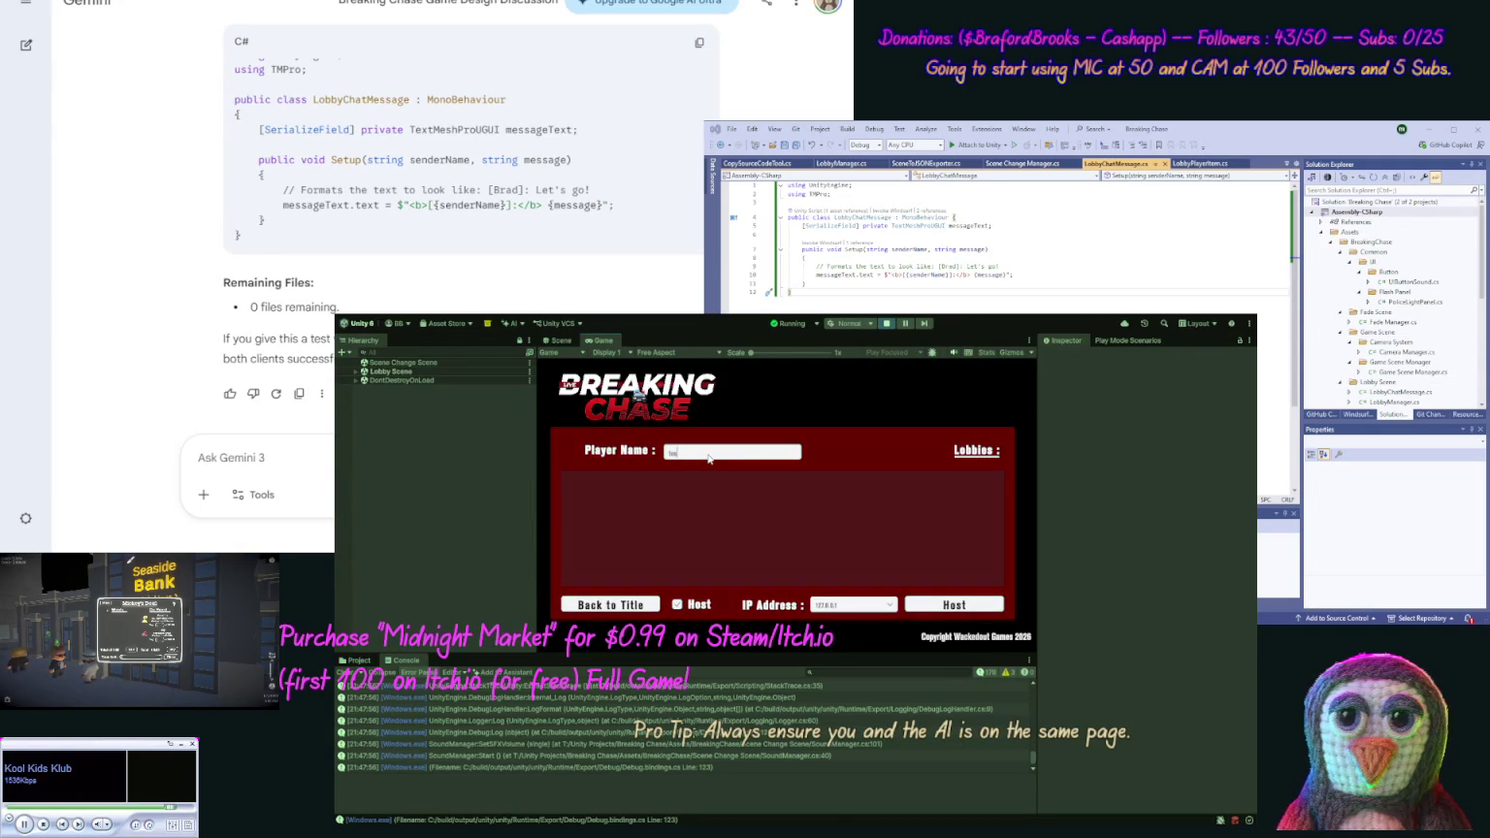
pyautogui.write(' test')
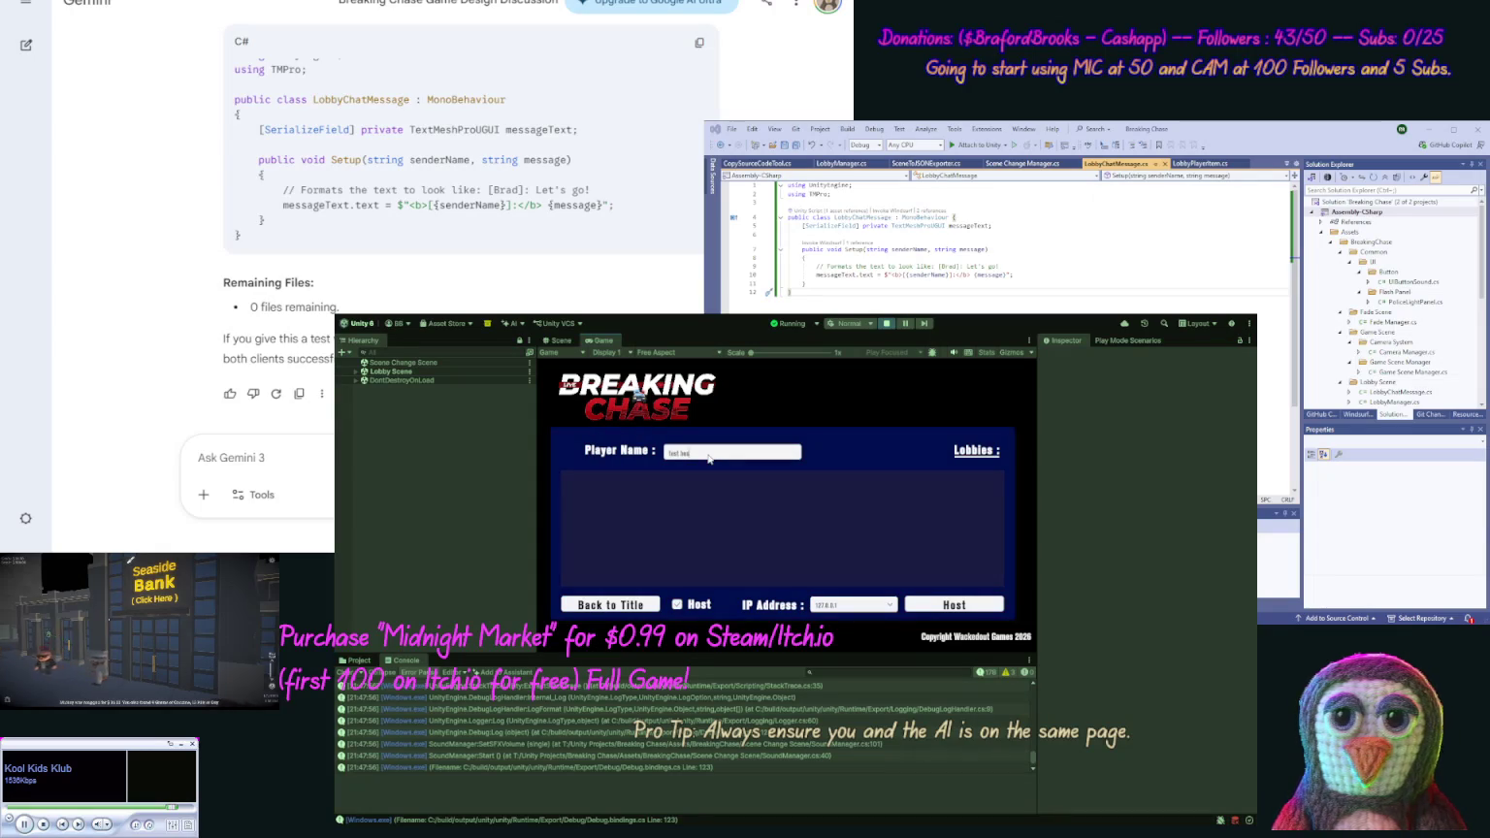
pyautogui.click(950, 604)
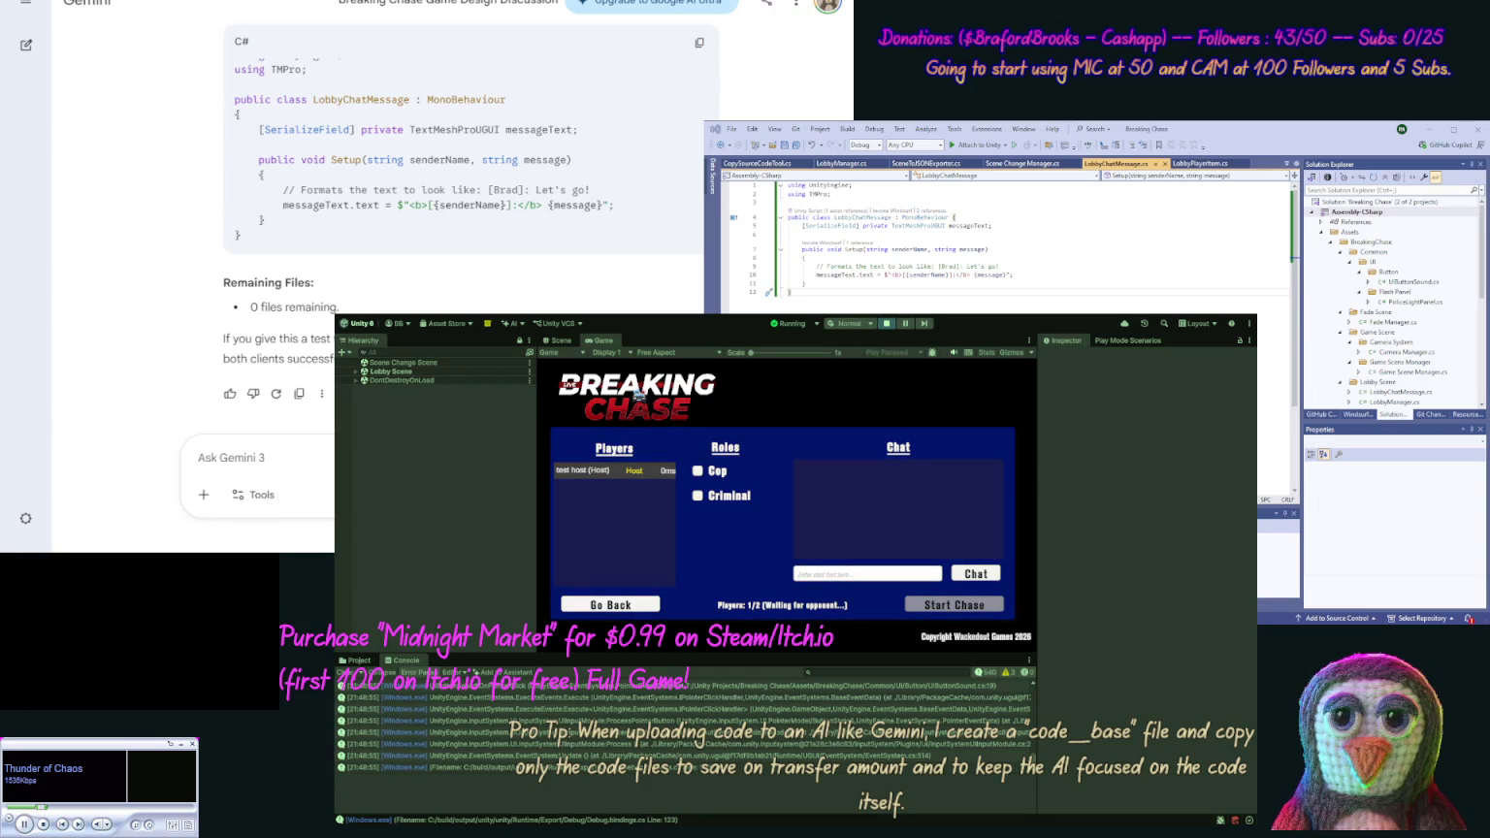
# Type 'We typed in a bad IP on ou…' in Gemini, correcting the mistyped 'Qw' opening
pyautogui.write('Q')
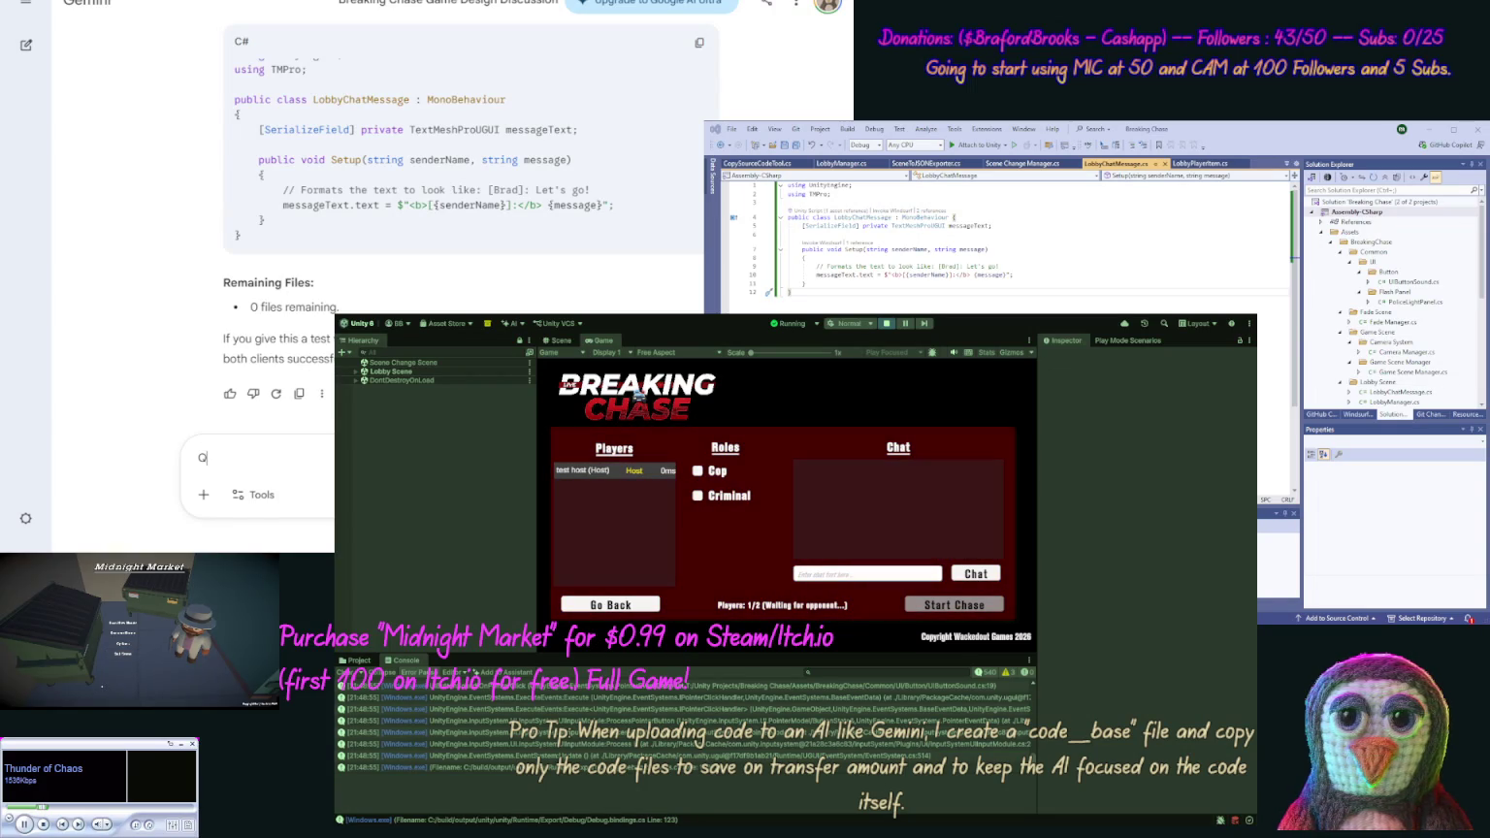
pyautogui.write('w typed')
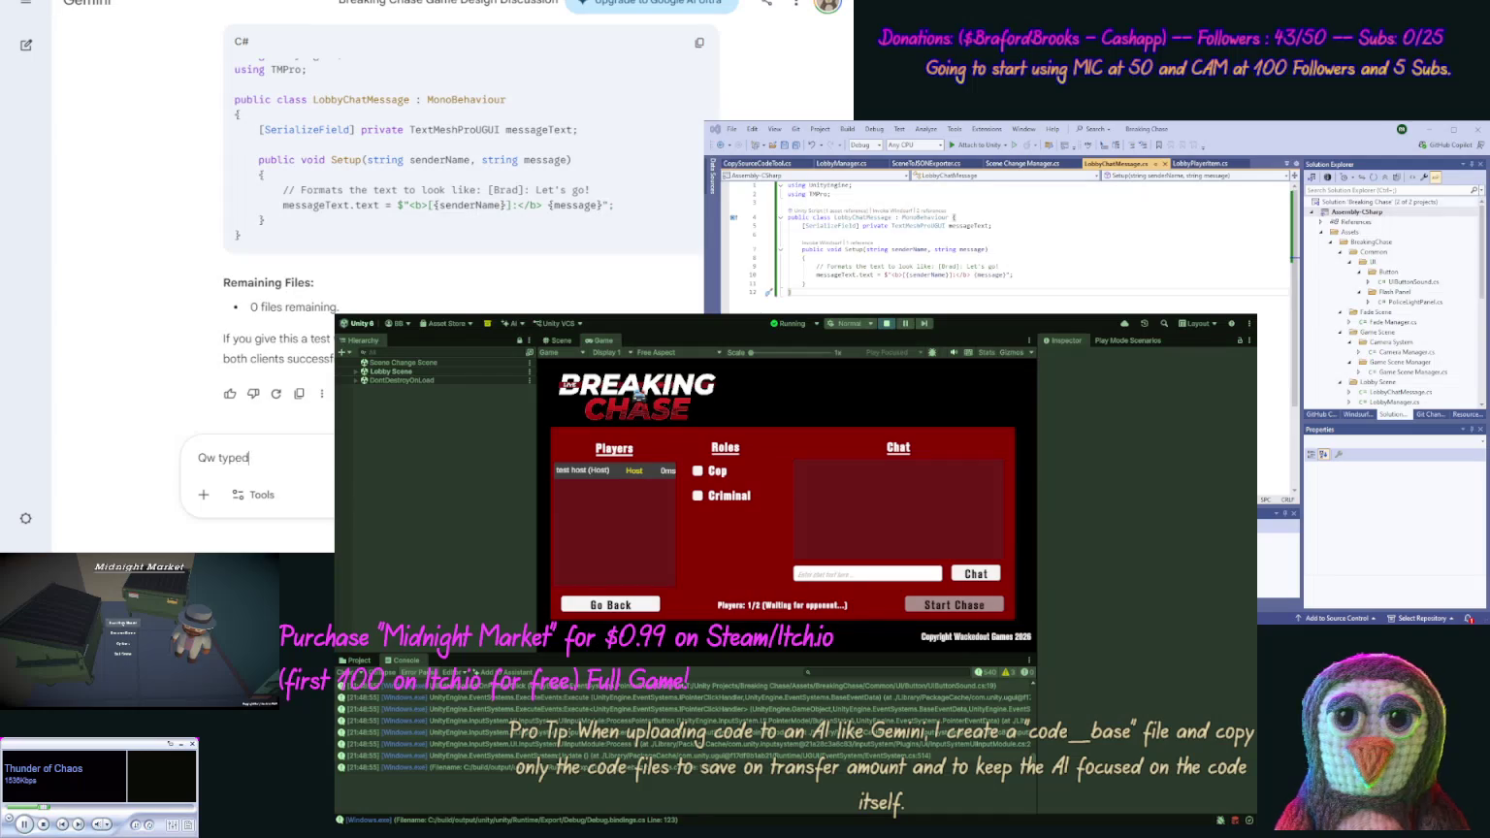
pyautogui.write(' in ')
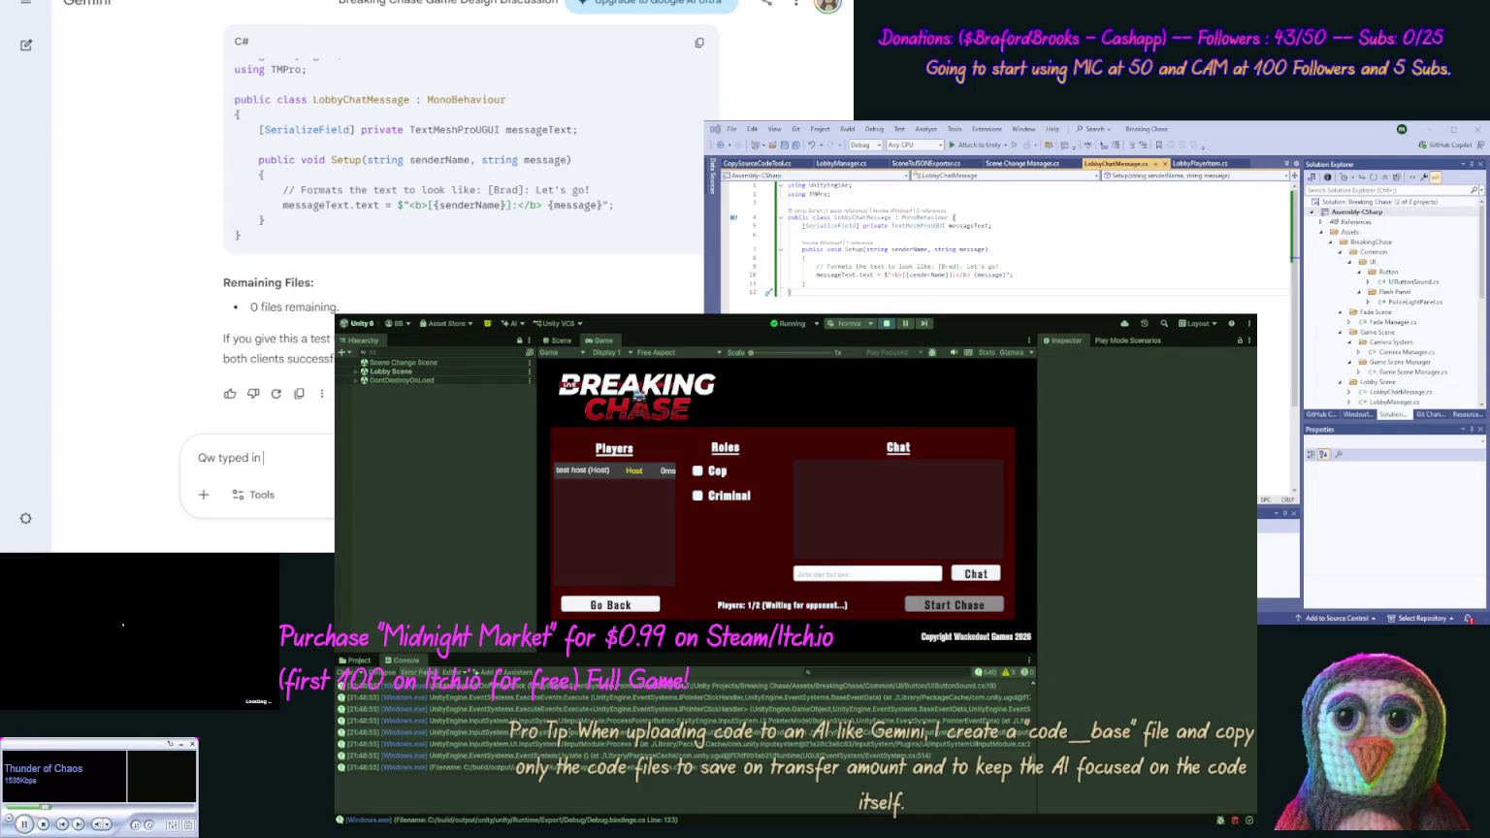
pyautogui.write('a bad IP on ou')
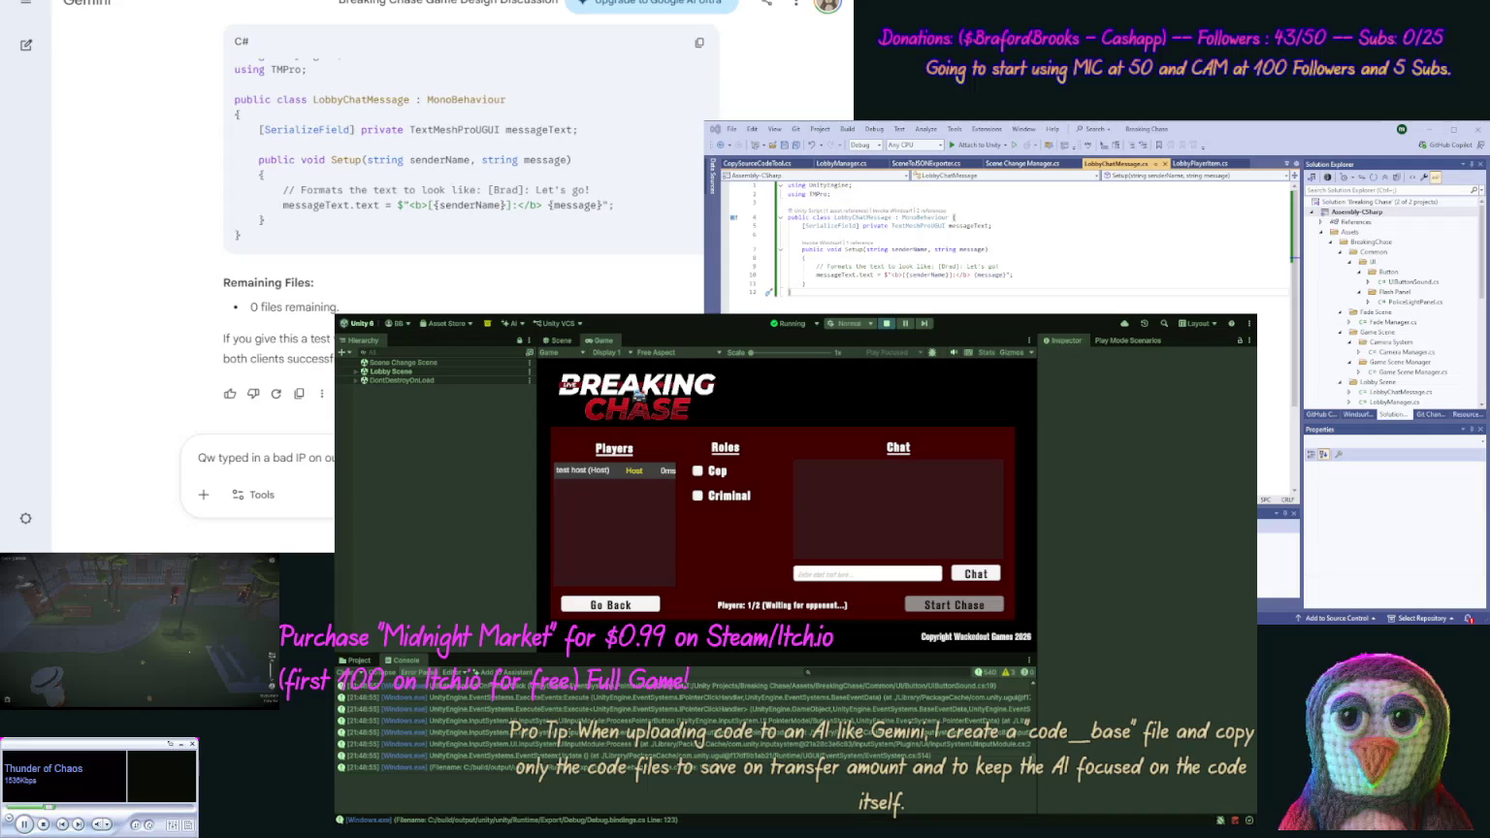
pyautogui.click(214, 457)
pyautogui.press('BackSpace')
pyautogui.press('BackSpace')
pyautogui.write('We')
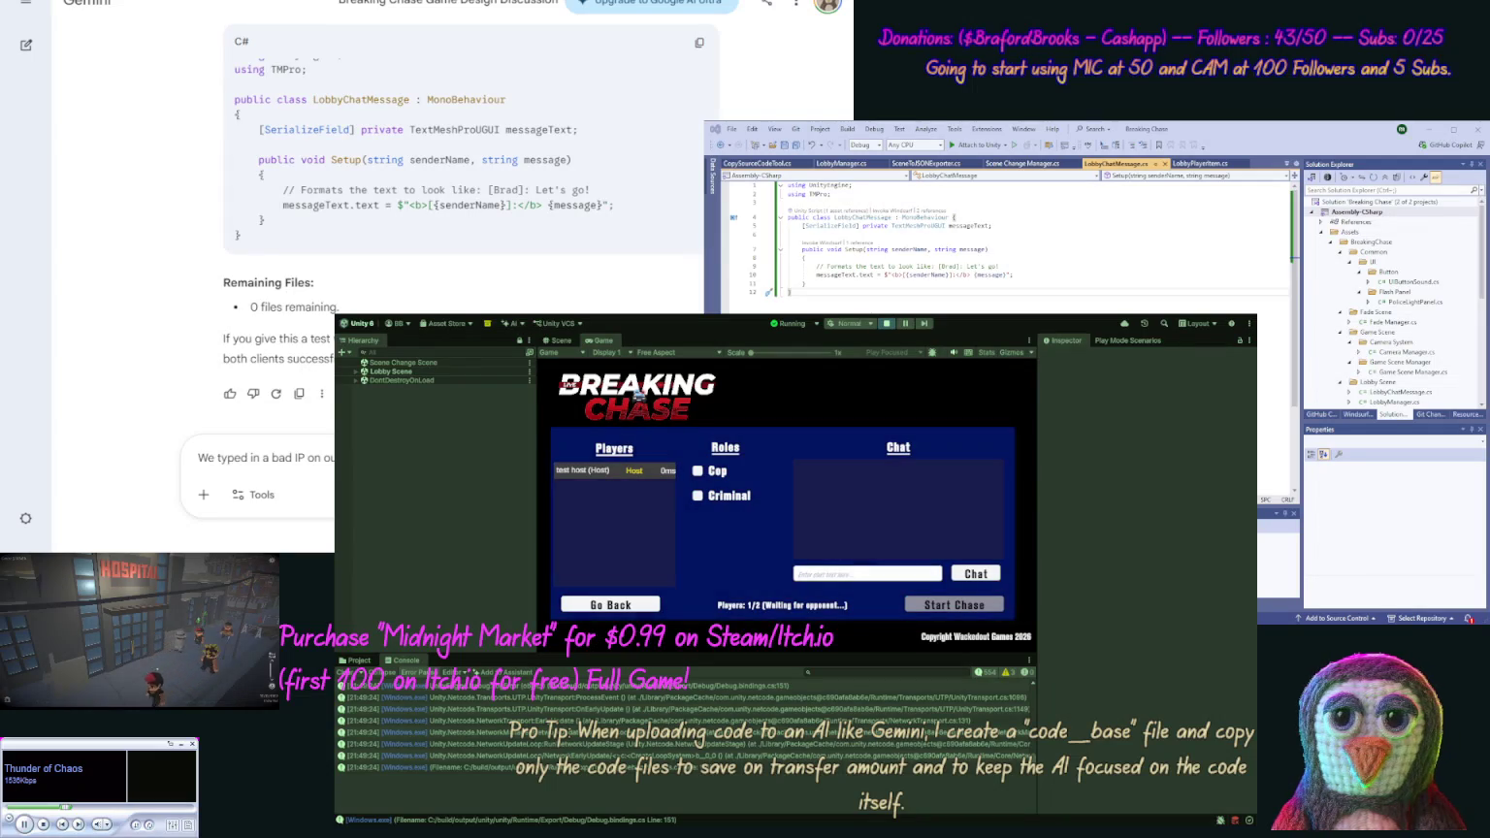
pyautogui.write('connect')
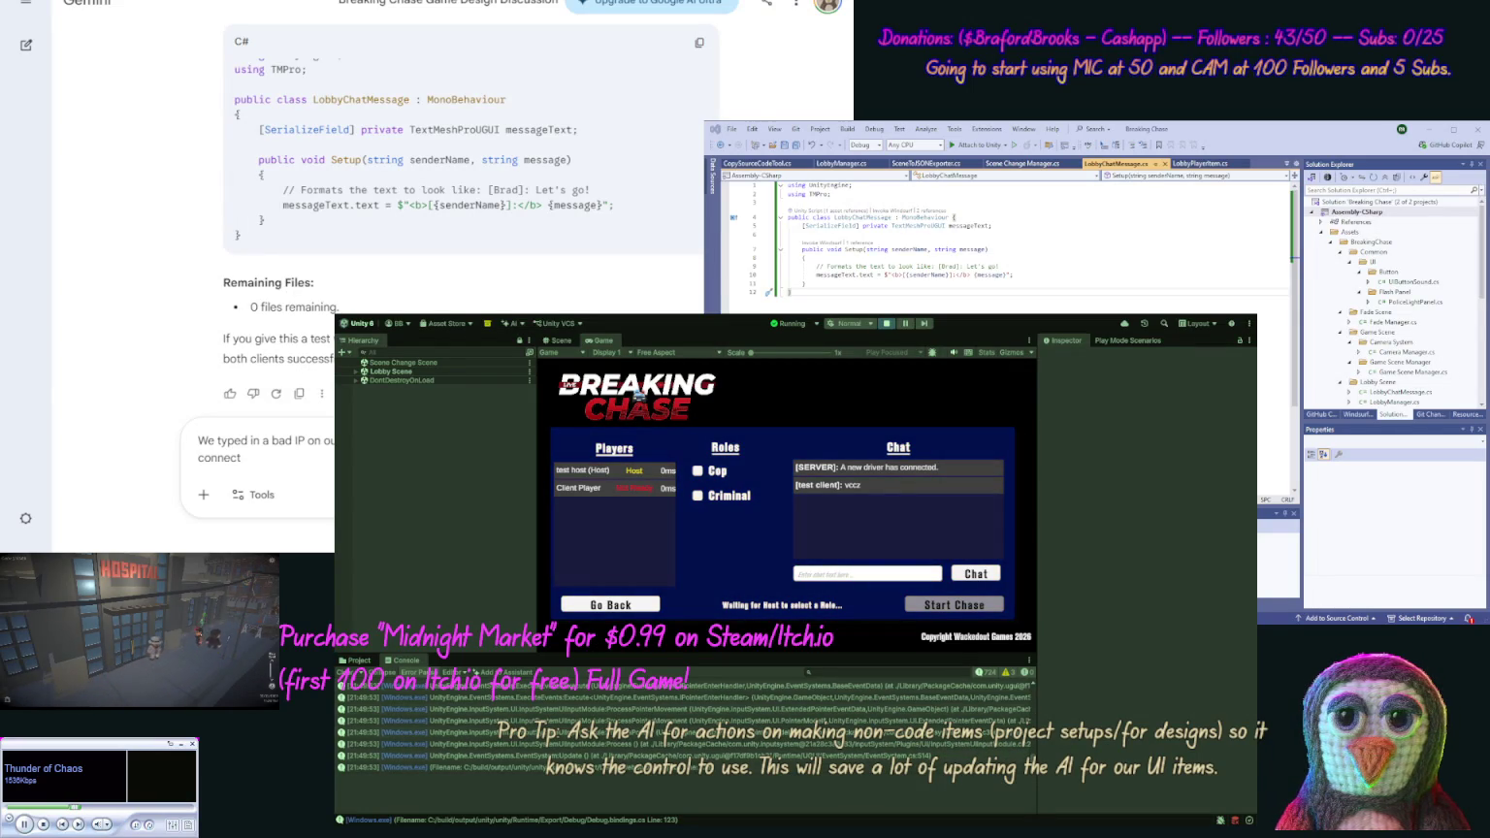
# Assign the host the Cop role and start the chase with both players ready
pyautogui.click(698, 471)
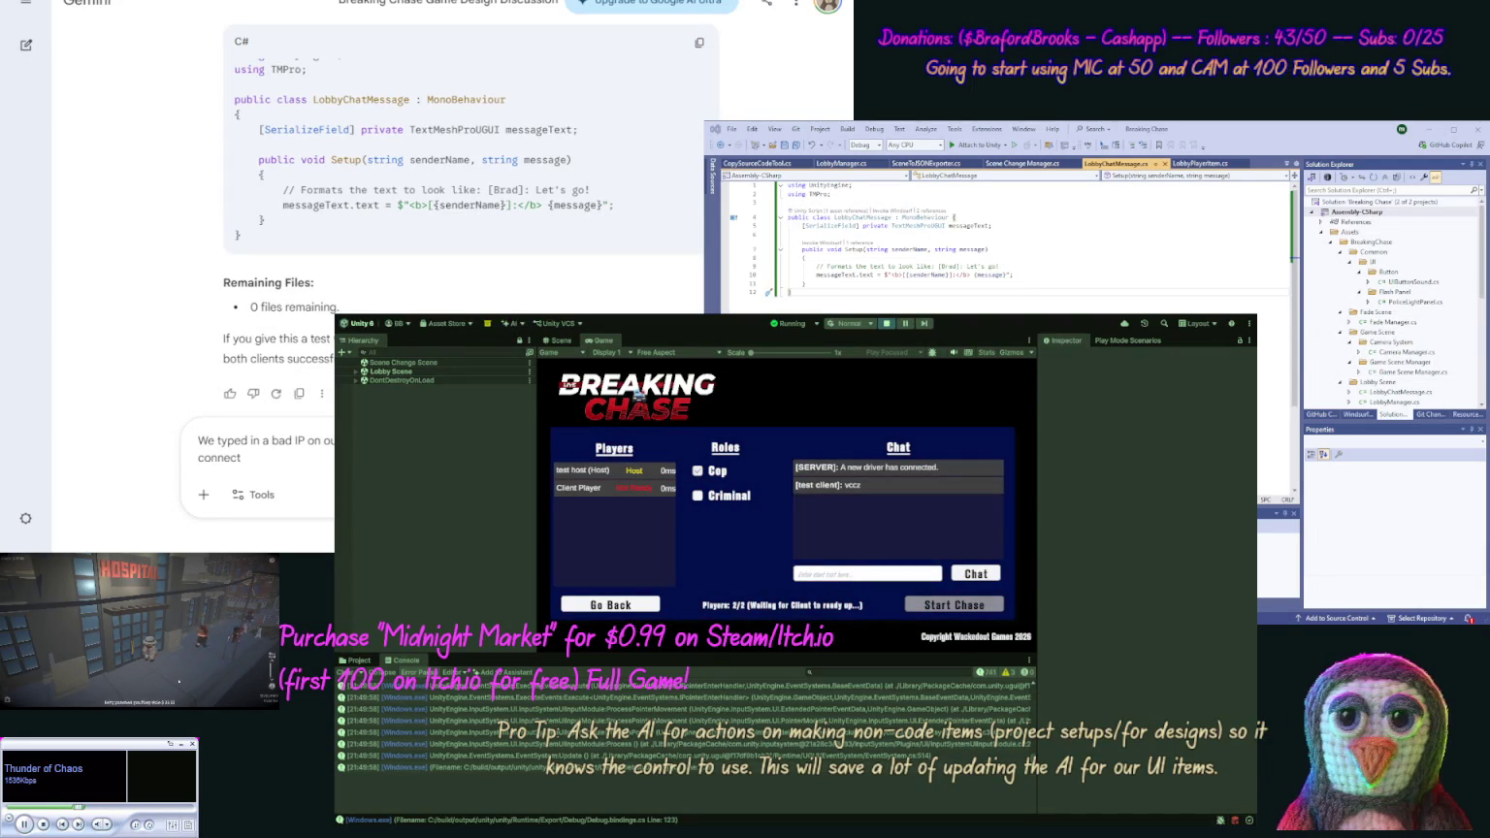
pyautogui.click(843, 578)
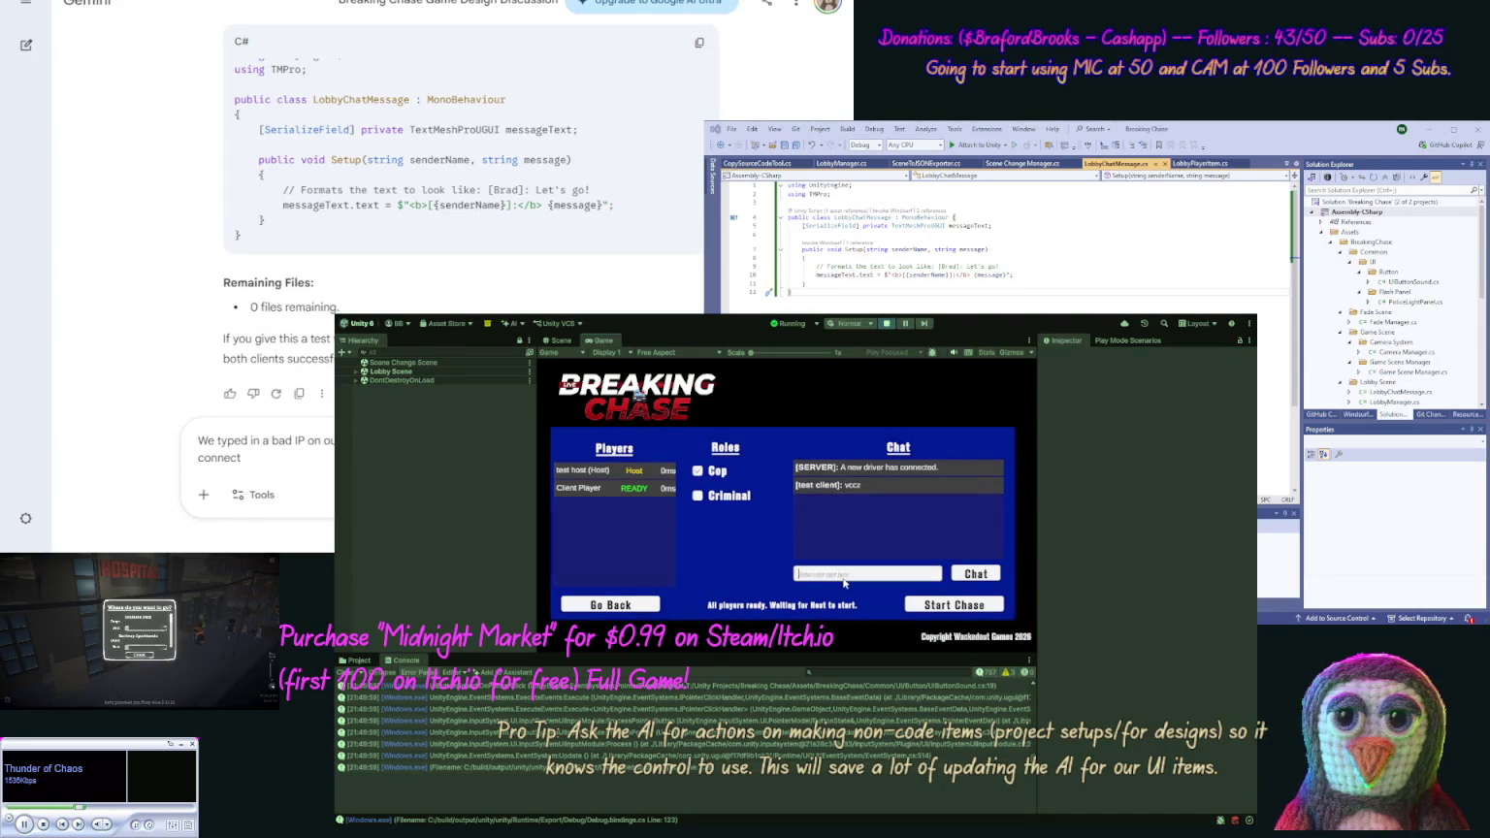
pyautogui.click(936, 604)
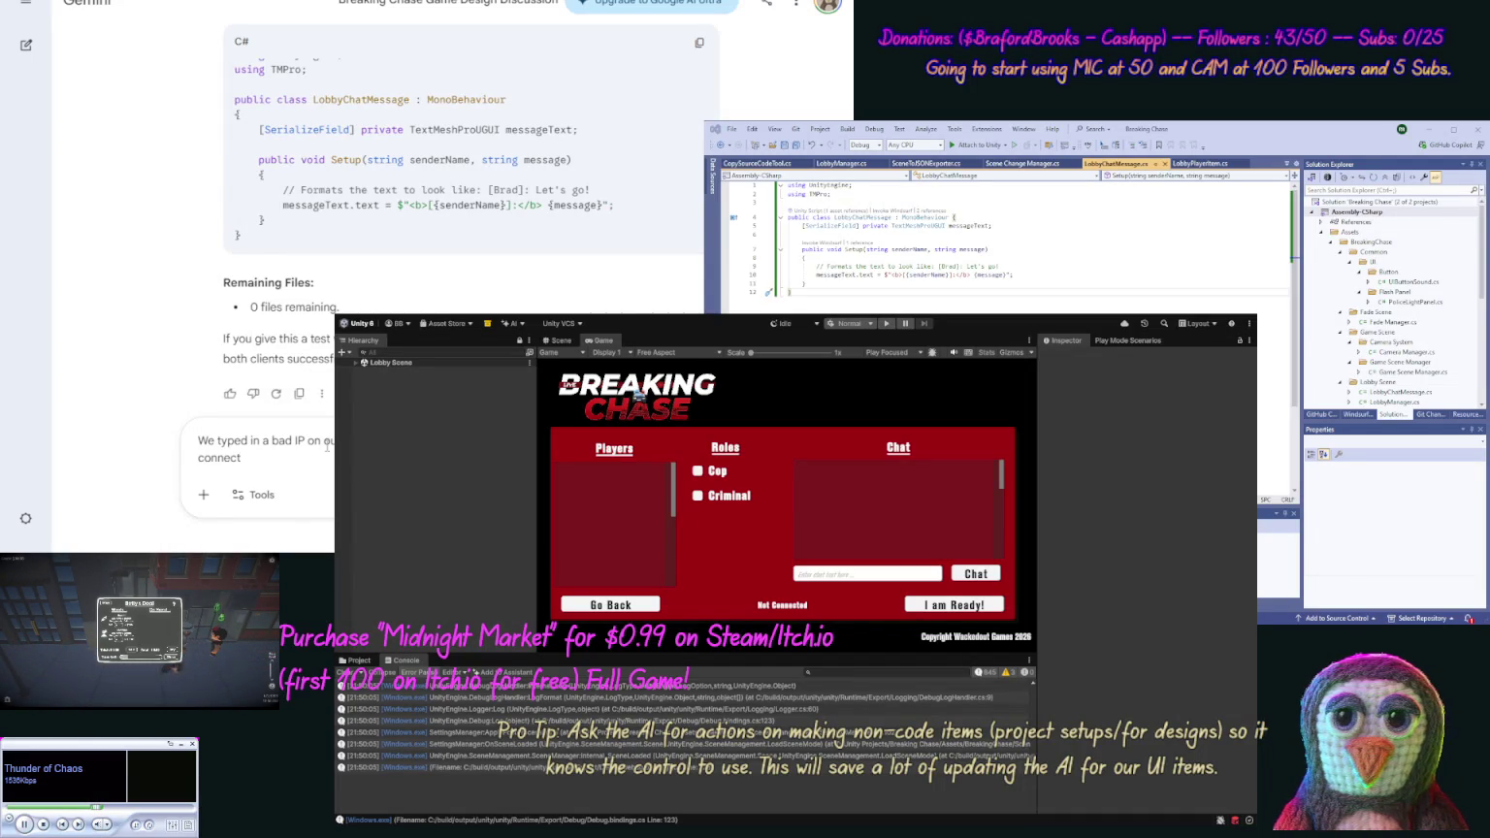
# Finish the bad-IP connection timeout description in Gemini and send it
pyautogui.write(', ')
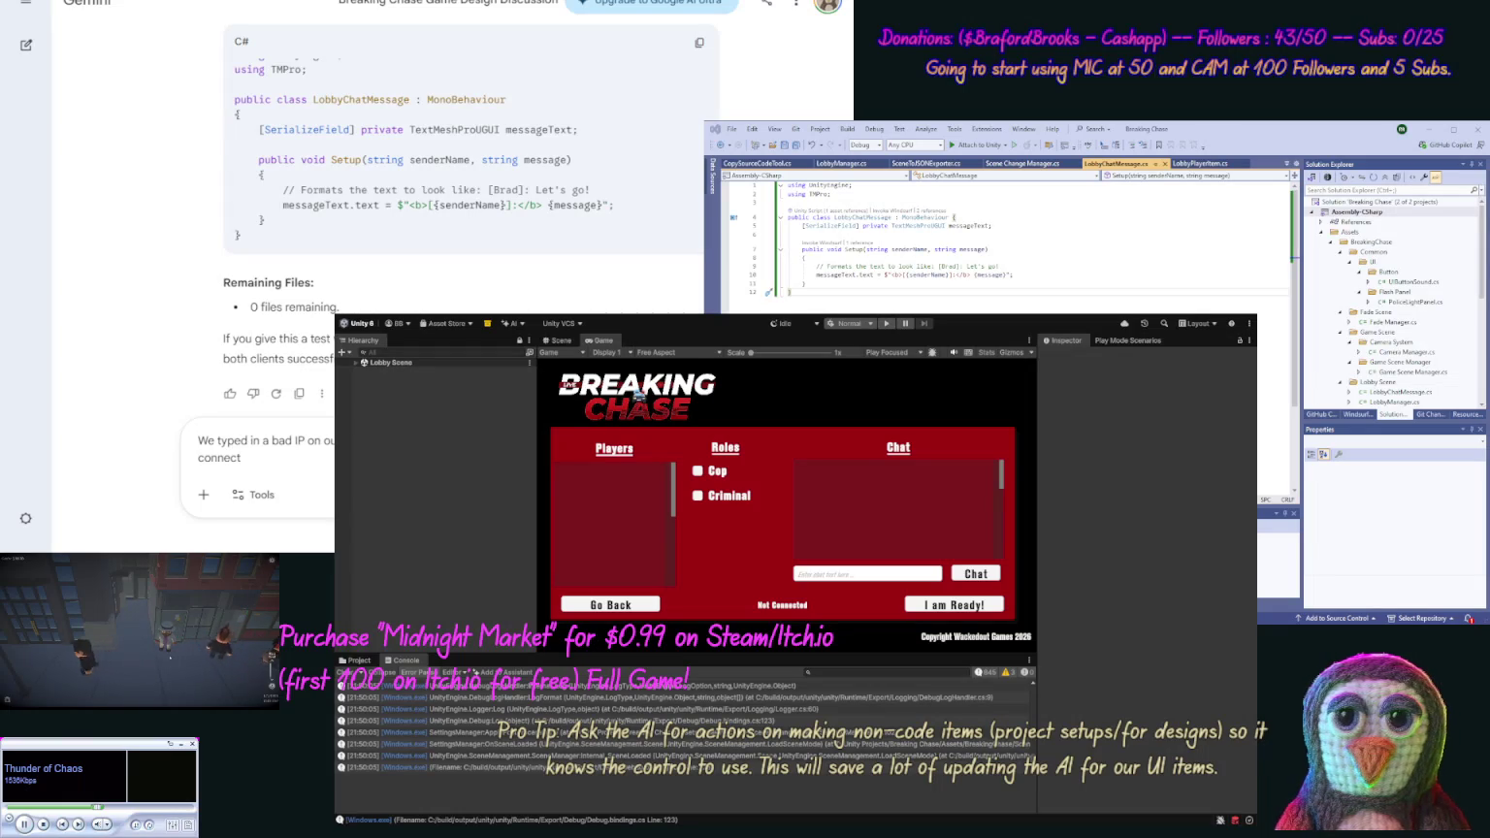
pyautogui.write('so when ')
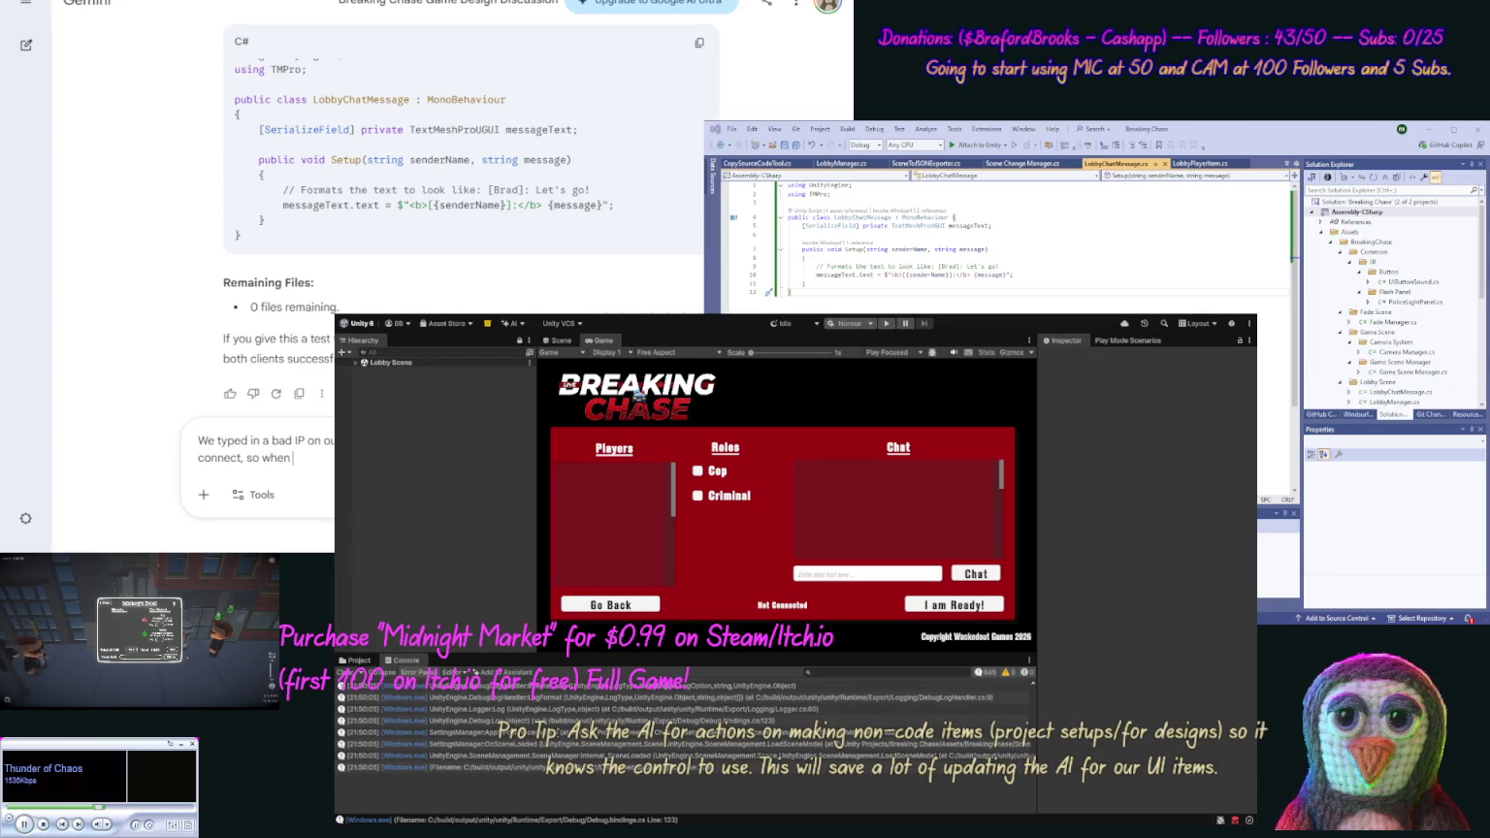
pyautogui.write('we hit c')
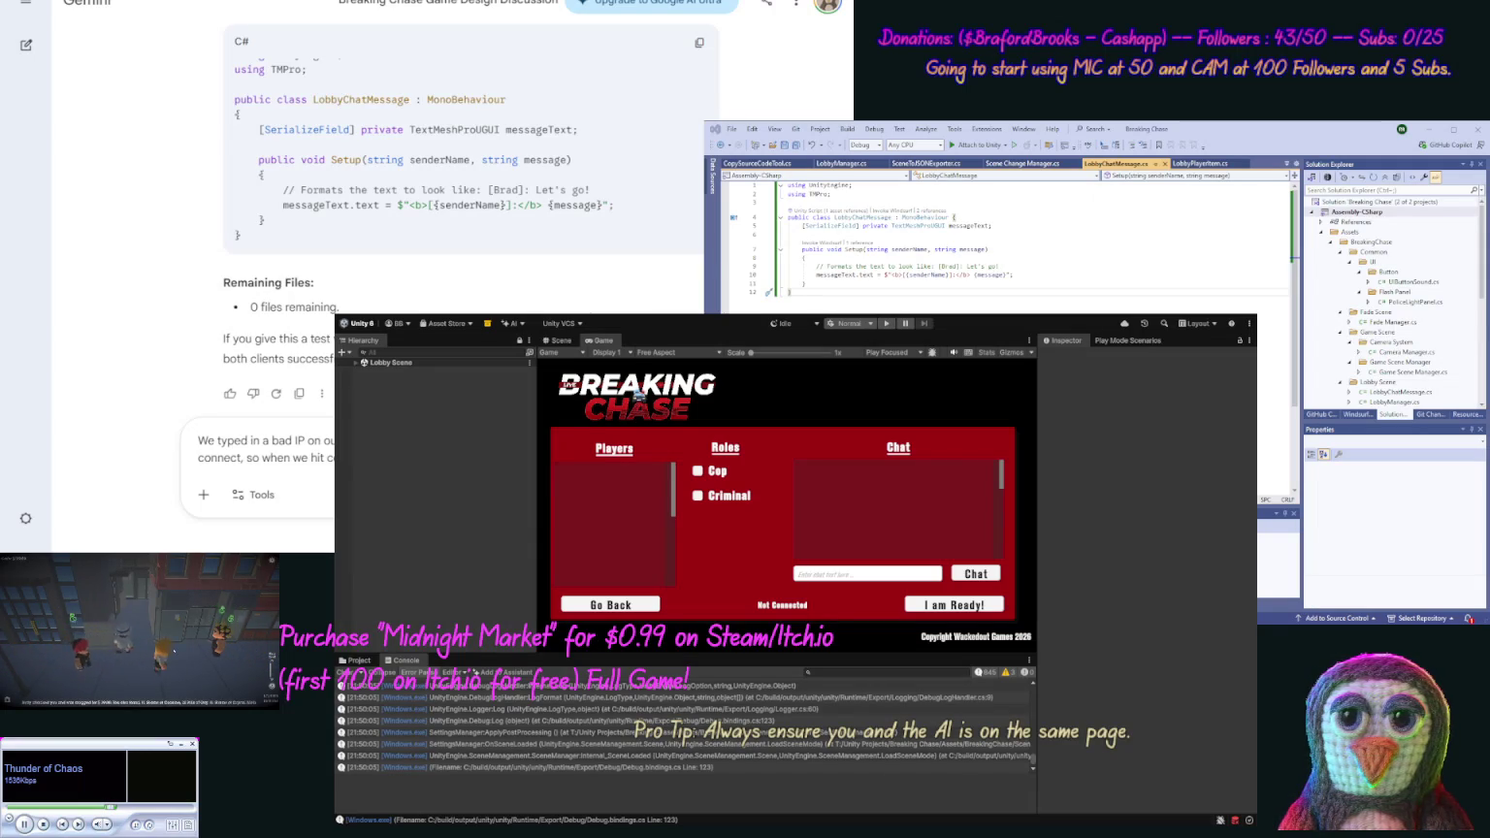
pyautogui.write('timeou')
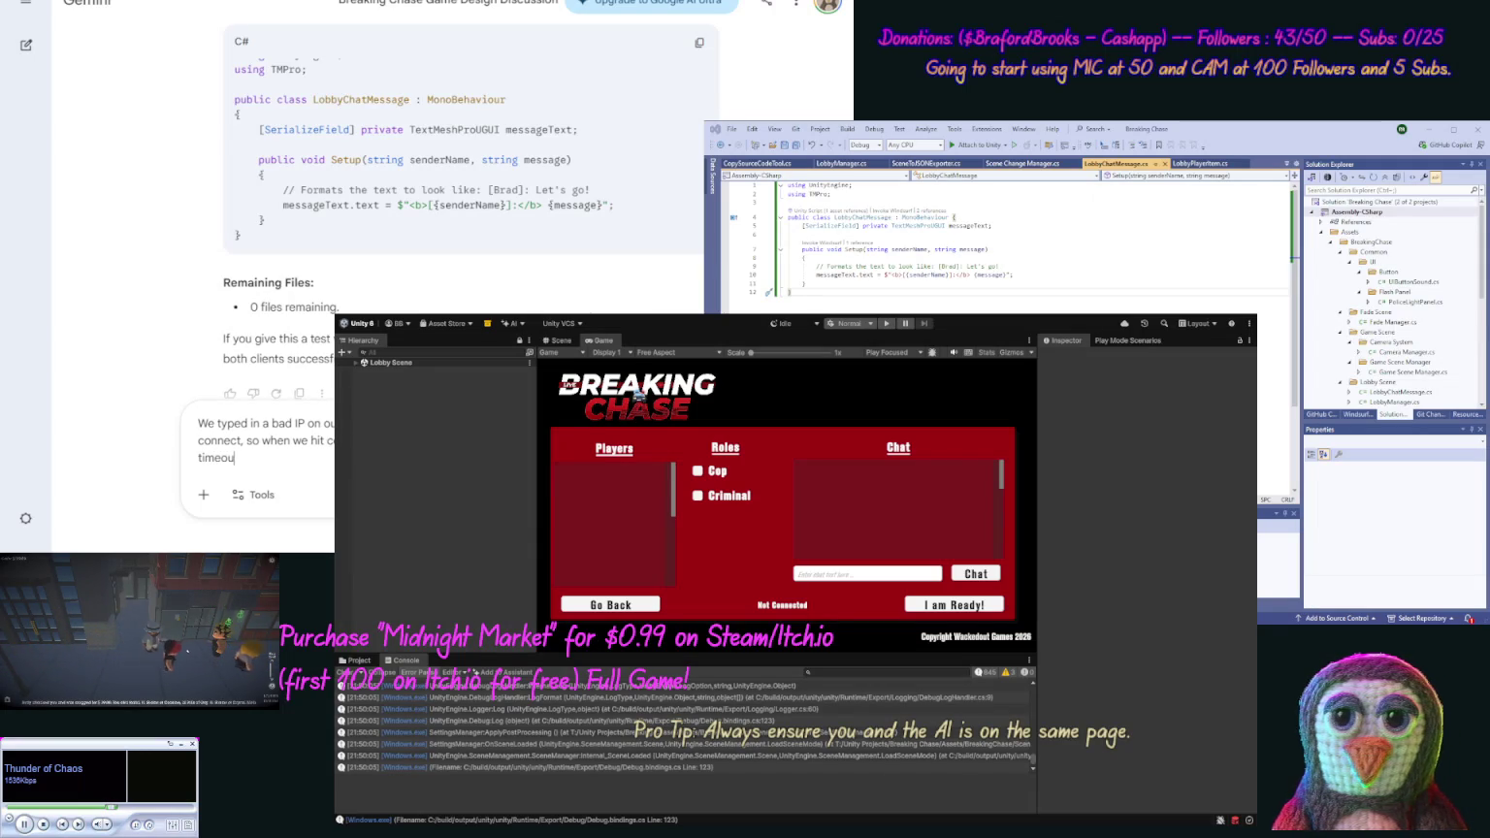
pyautogui.write('t hit, we ')
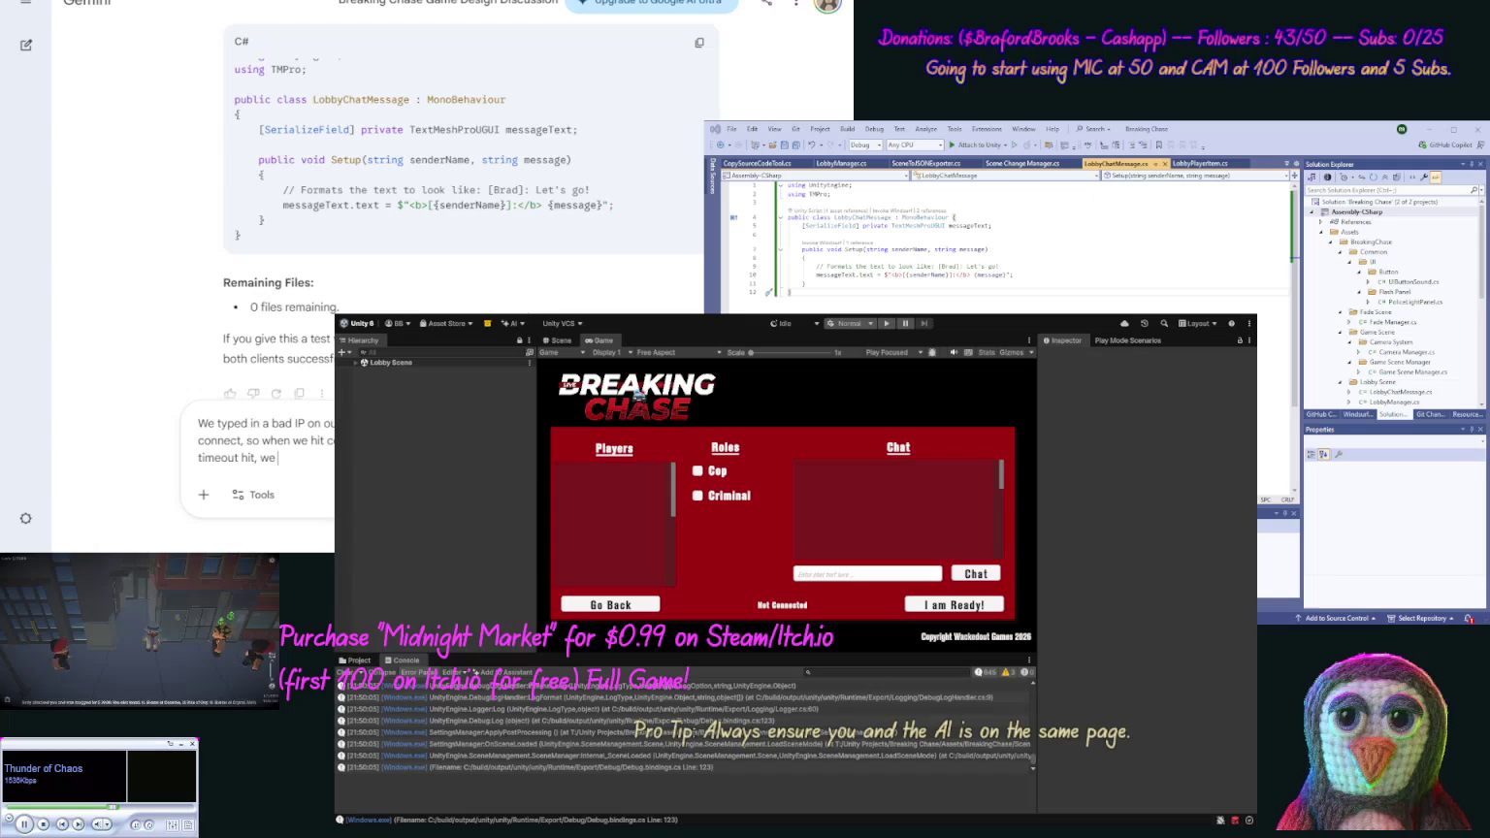
pyautogui.write('could')
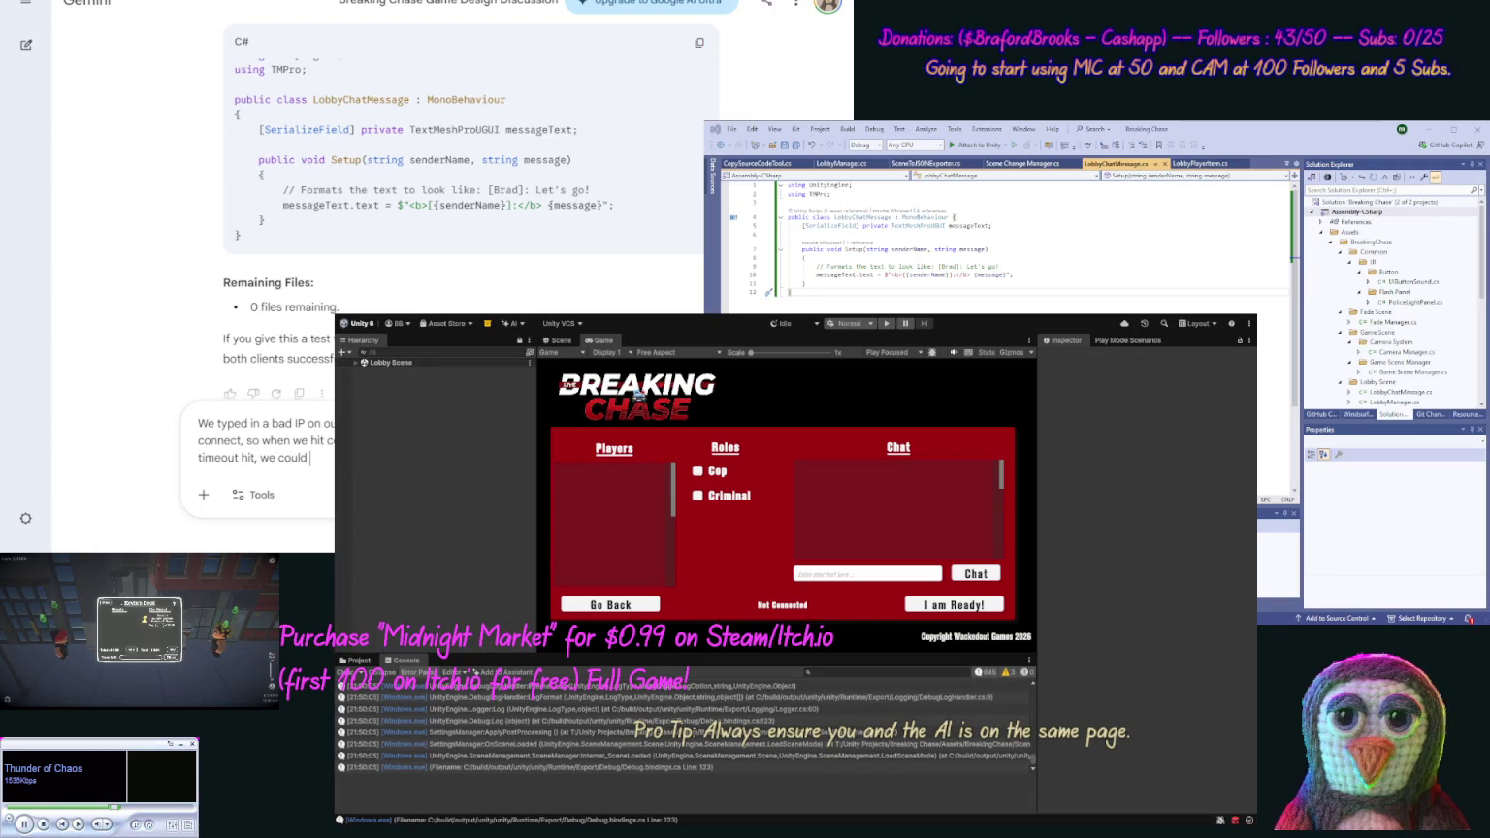
pyautogui.write(' conn')
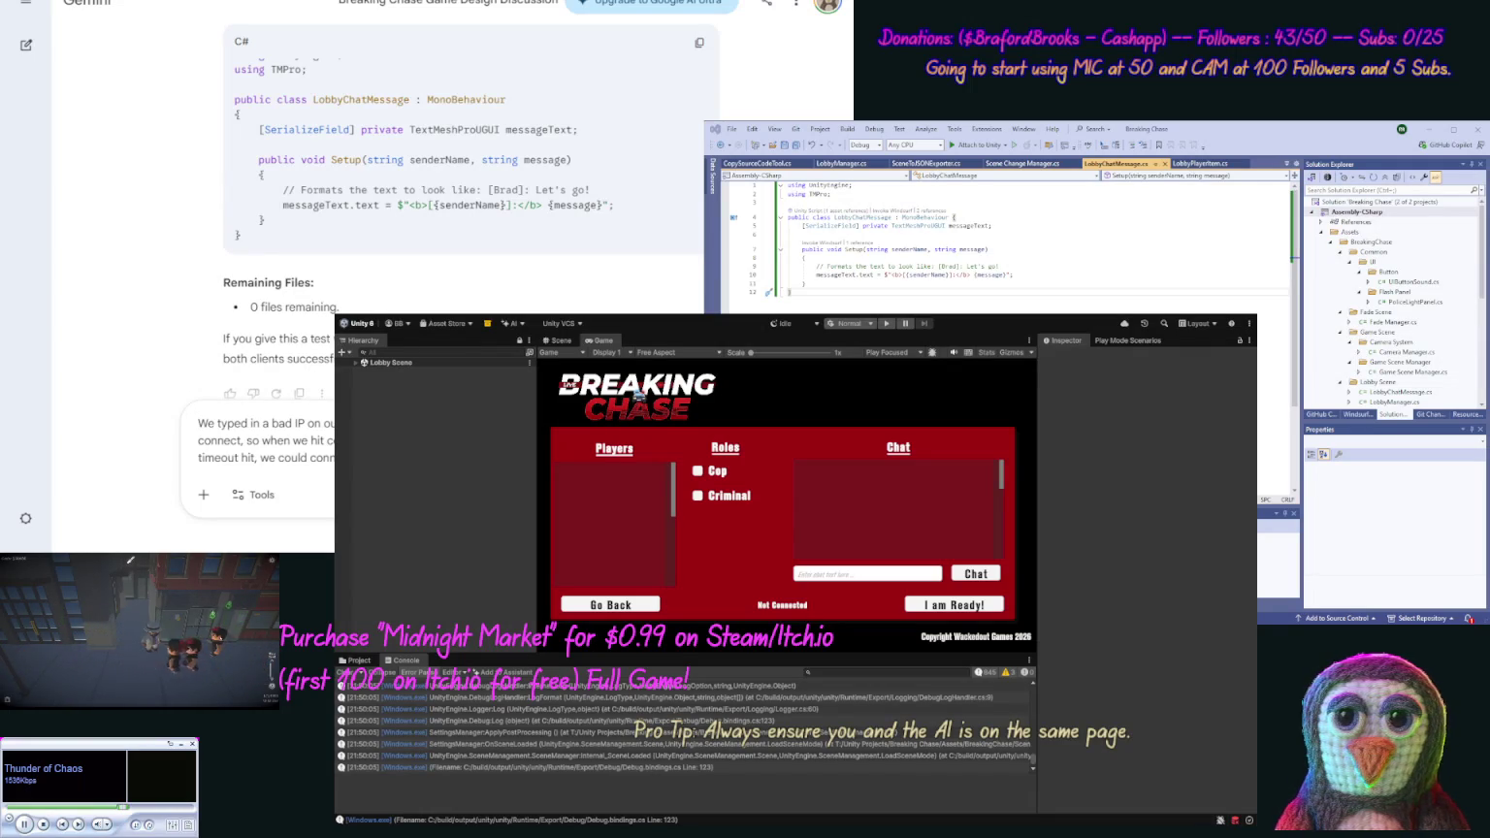
pyautogui.press('Return')
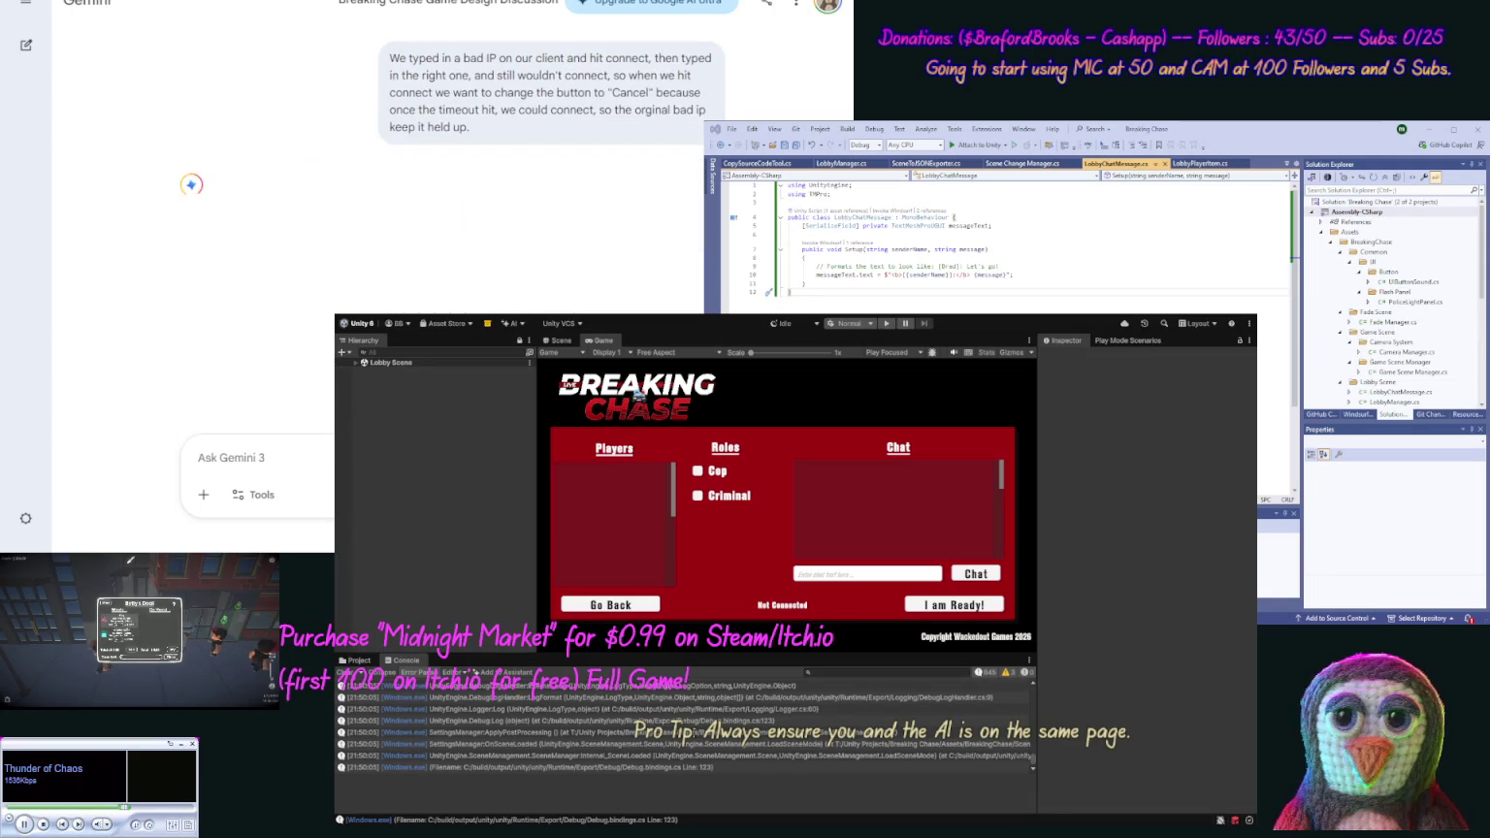